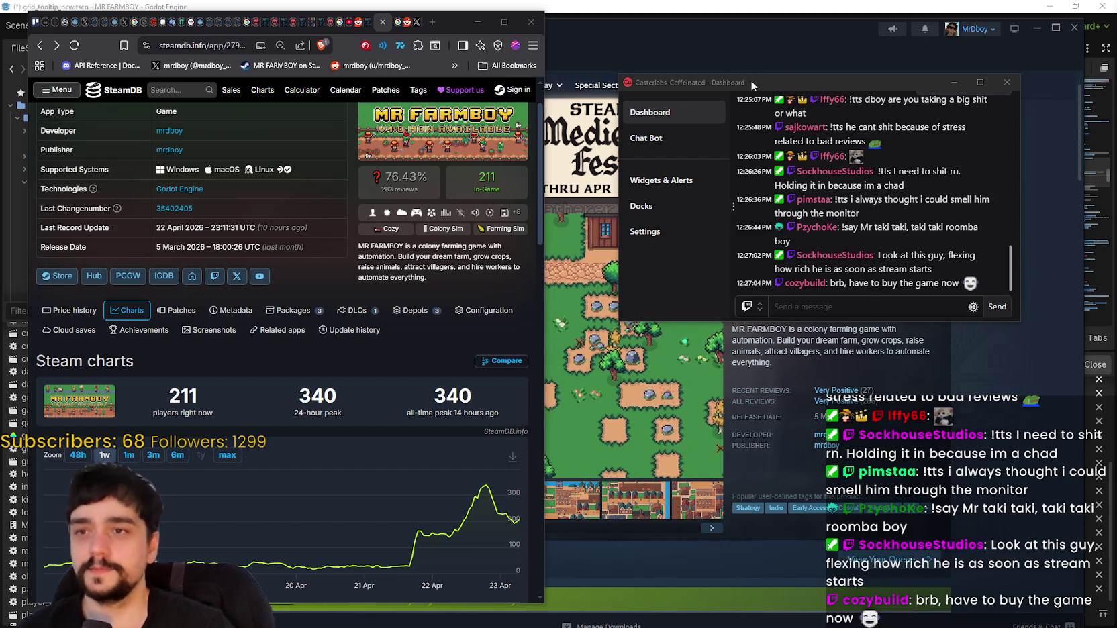
Hide the Casterlabs chat dashboard, then move the yacht picture's Paint window and make it much taller.
key(alt+Tab)
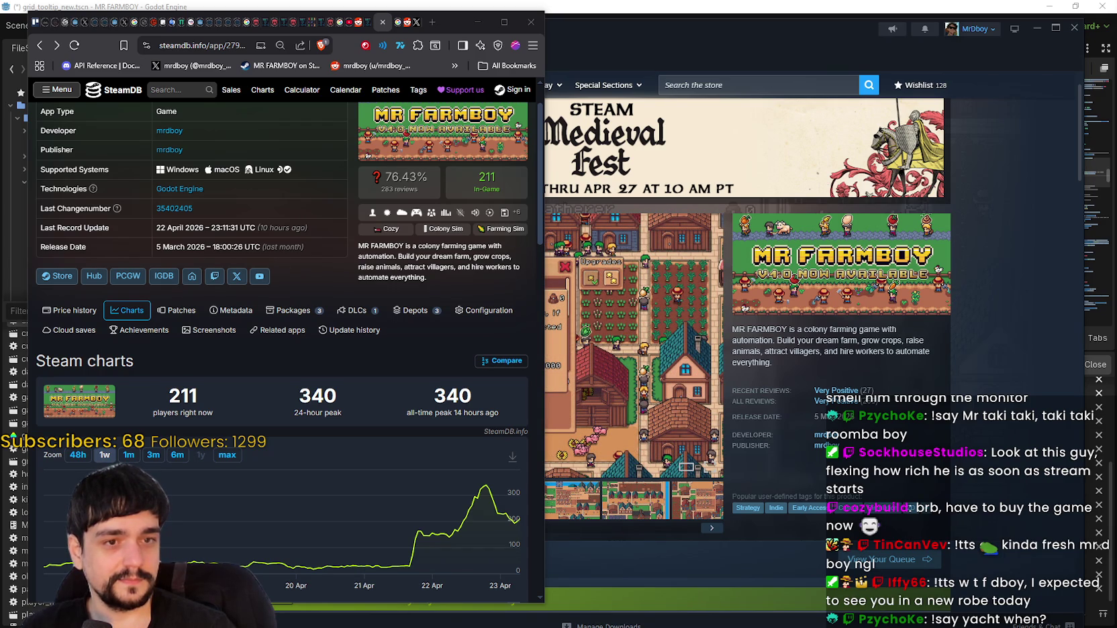
mouse_move(676, 1)
mouse_down()
mouse_move(677, 63)
mouse_move(564, 31)
mouse_up()
drag(881, 299, 878, 567)
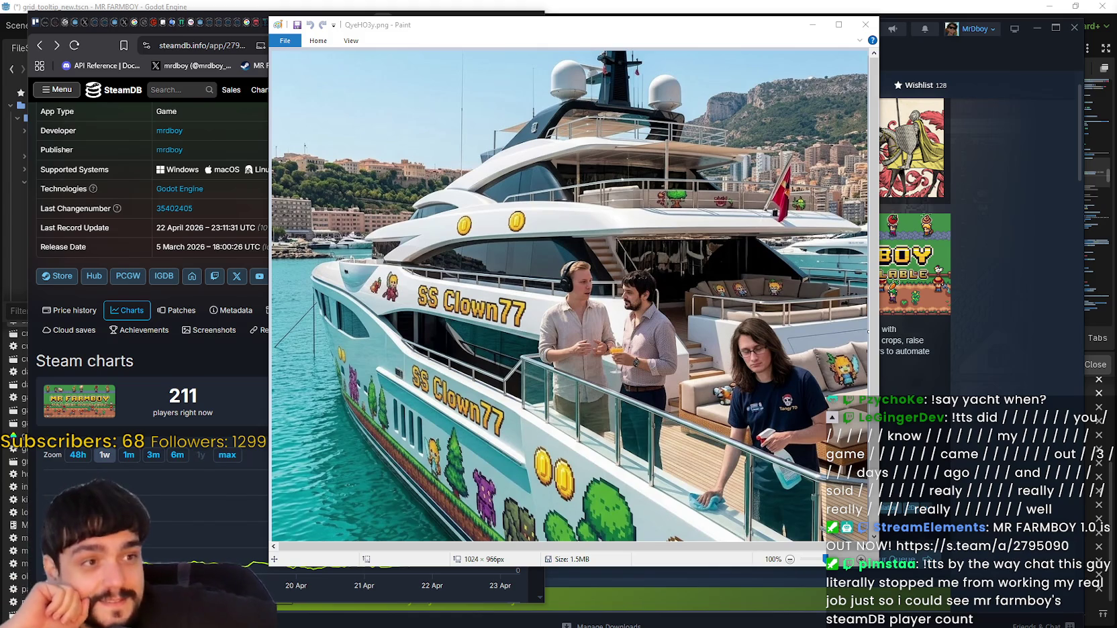
Minimize the Paint yacht picture and widen the browser so SteamDB shows its wider layout.
click(812, 24)
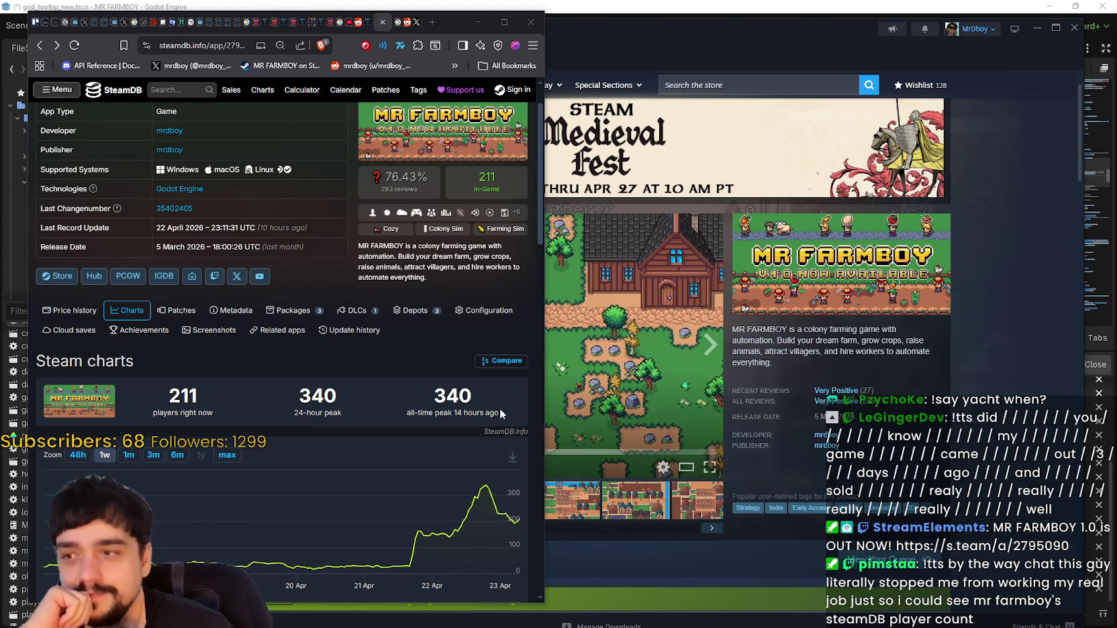
mouse_move(539, 602)
mouse_down()
mouse_move(824, 607)
mouse_move(809, 596)
mouse_up()
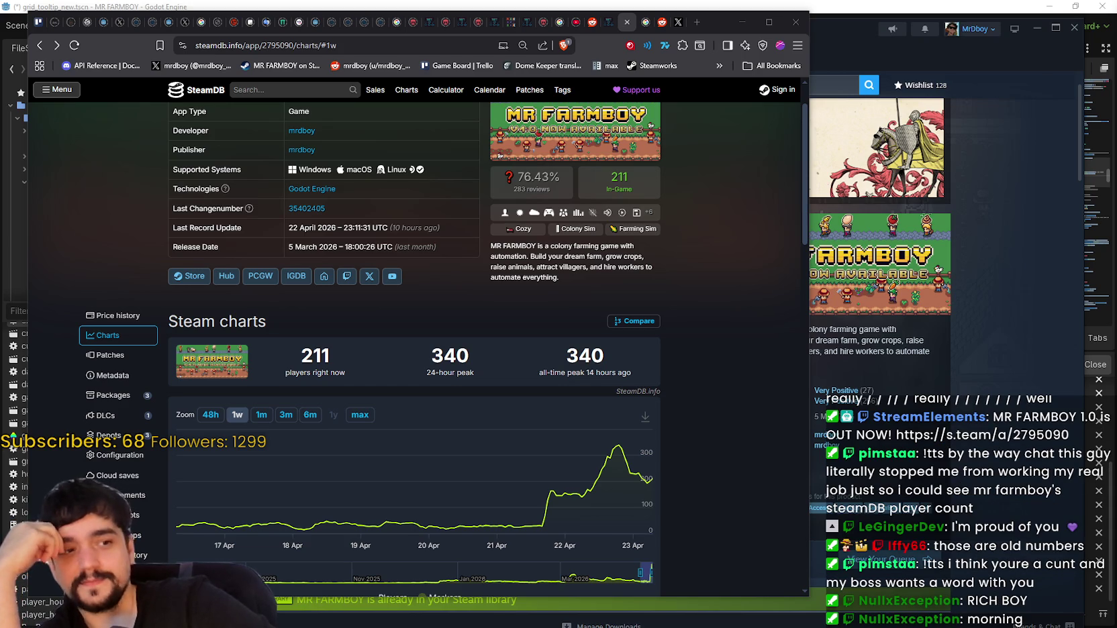
Search SteamDB for 'all hail', view All Hail the Orb's charts, then check the MR FARMBOY store page.
click(270, 89)
text(all hail)
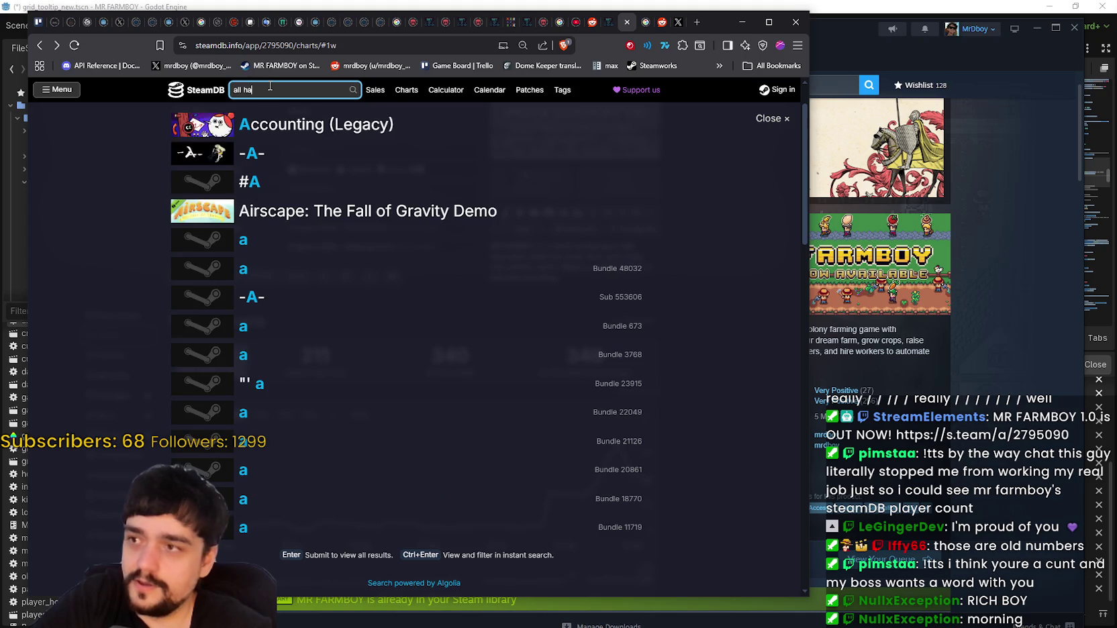
click(389, 133)
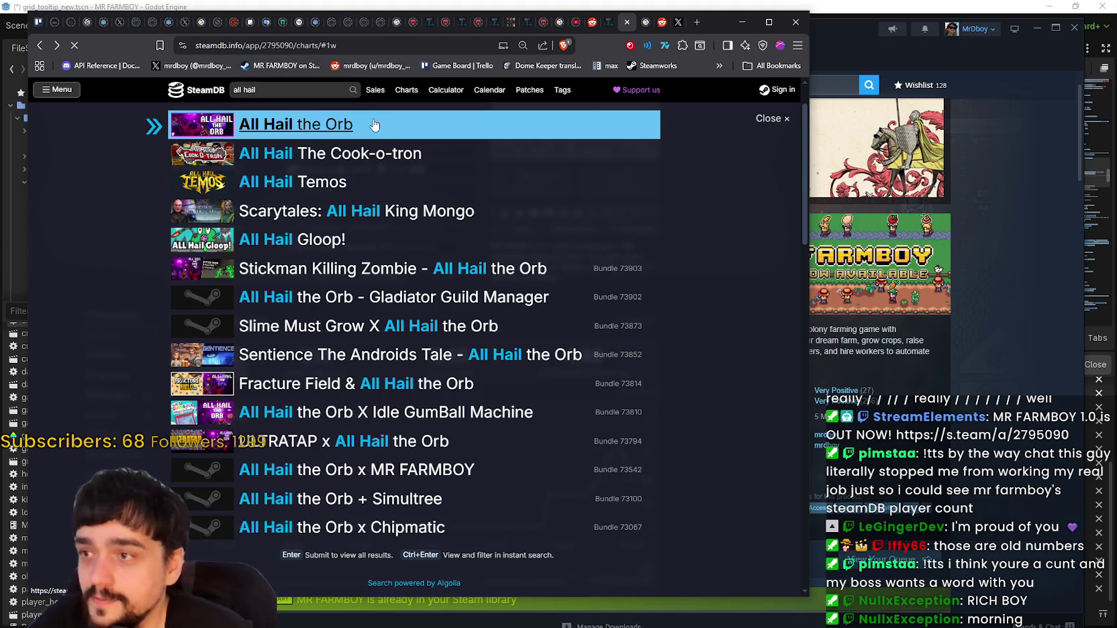
scroll(740, 402, down, 1)
scroll(735, 403, down, 2)
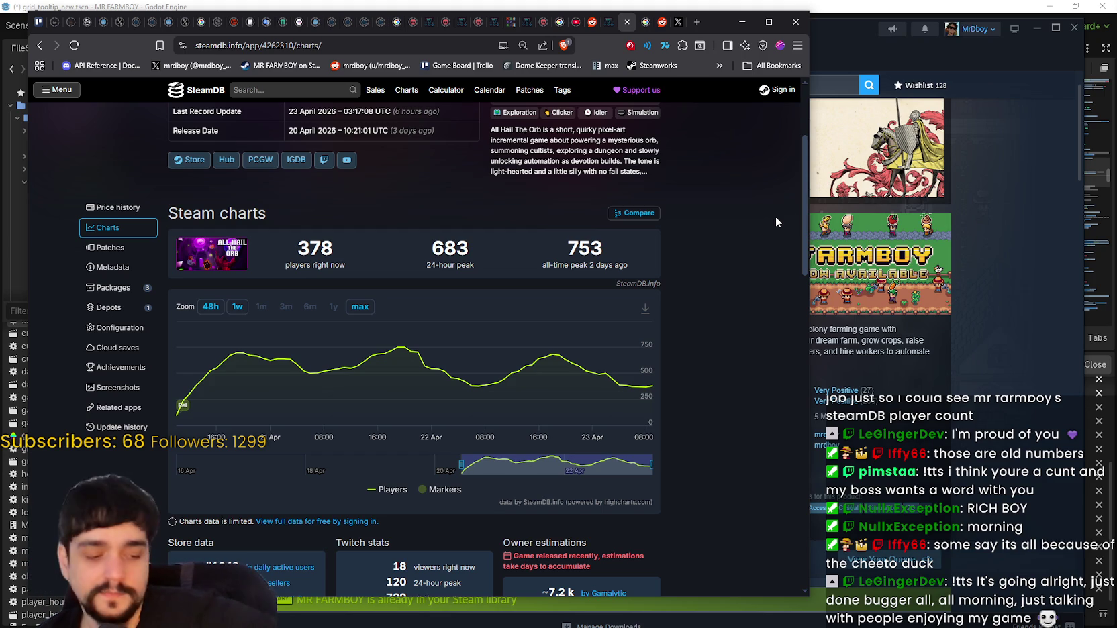
click(990, 248)
scroll(599, 410, down, 10)
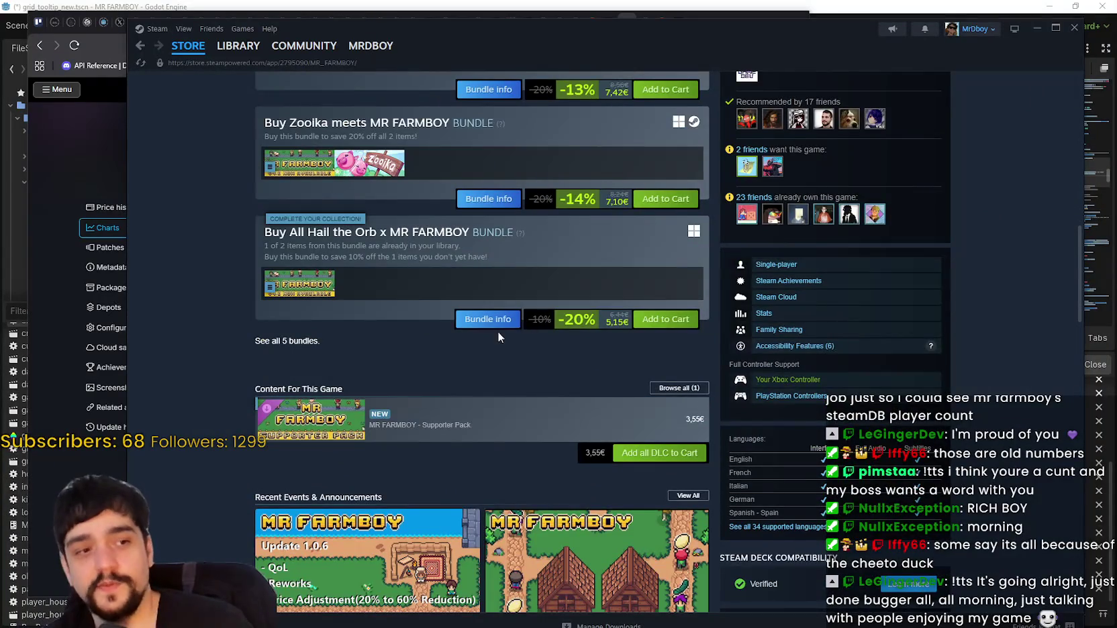
scroll(494, 327, up, 10)
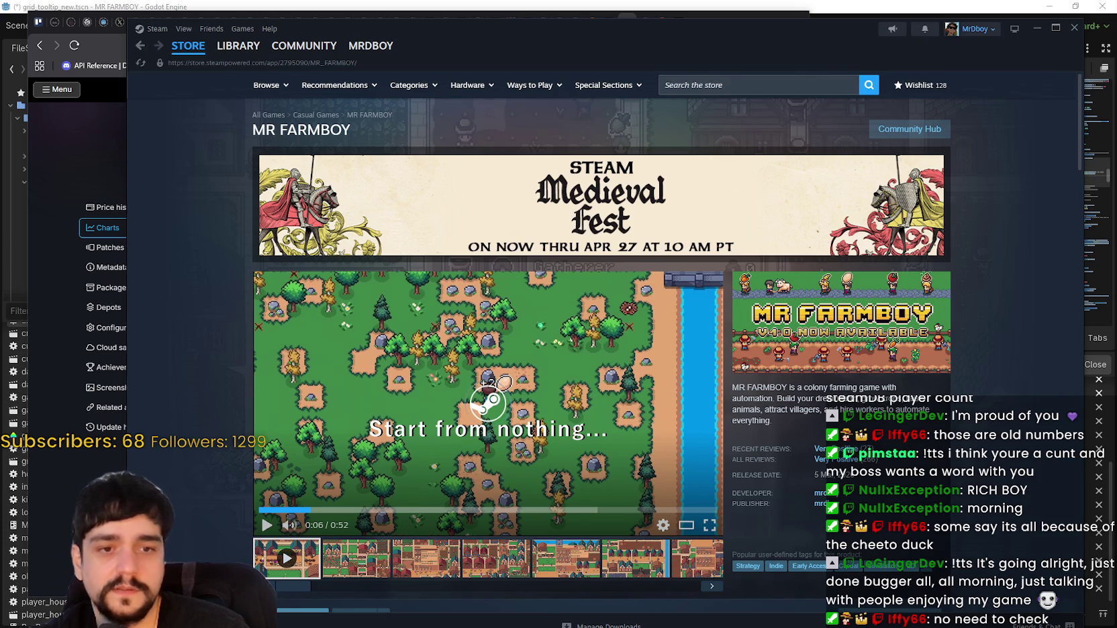
click(111, 181)
scroll(416, 229, up, 3)
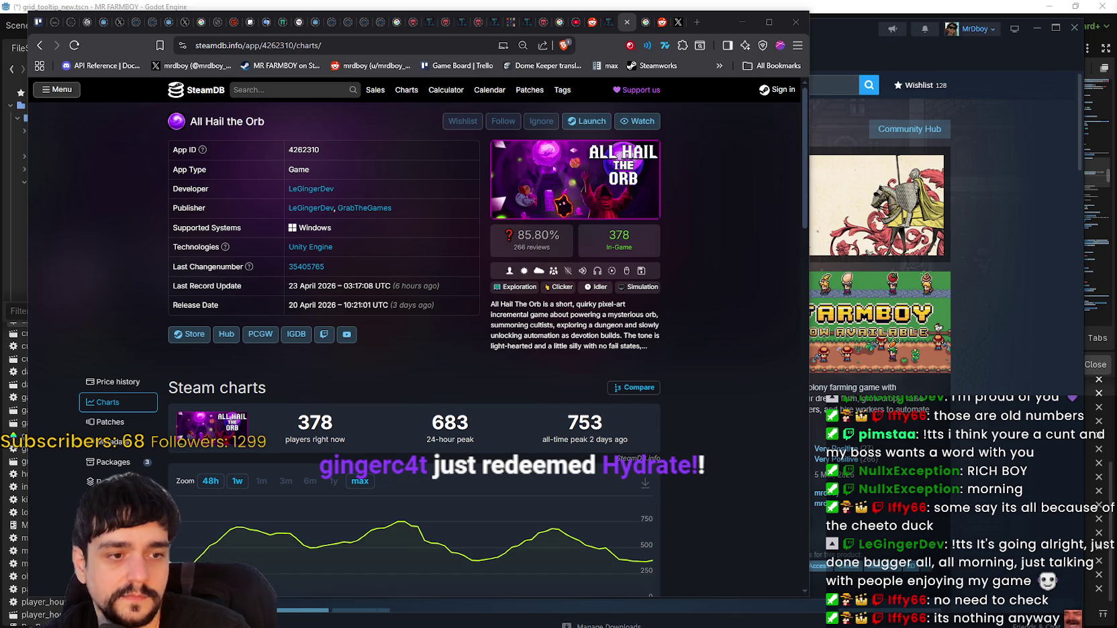
Switch to the Godot editor and save the grid_tooltip_new scene with Ctrl+S.
key(alt+Tab)
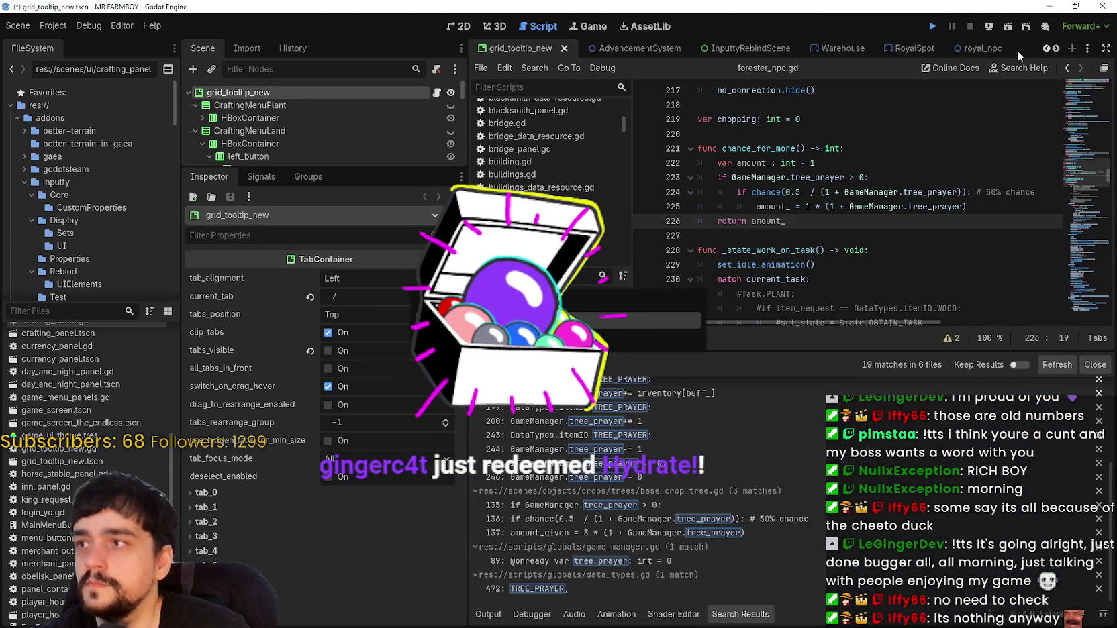
key(ctrl+s)
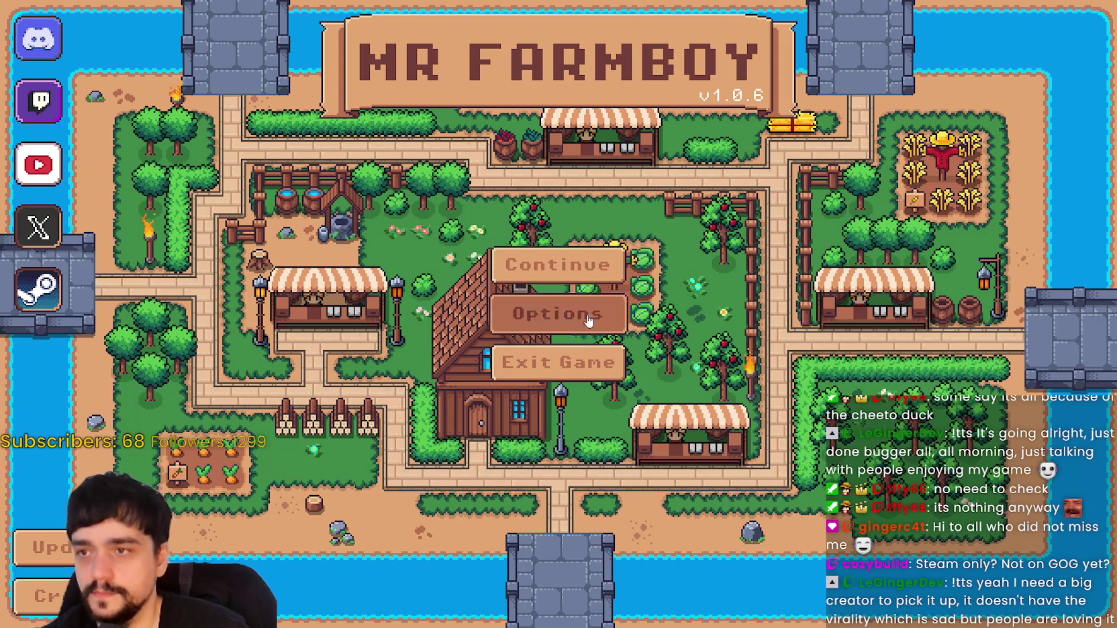
In the game's Video options, set Graphics Mode to Window.
click(588, 320)
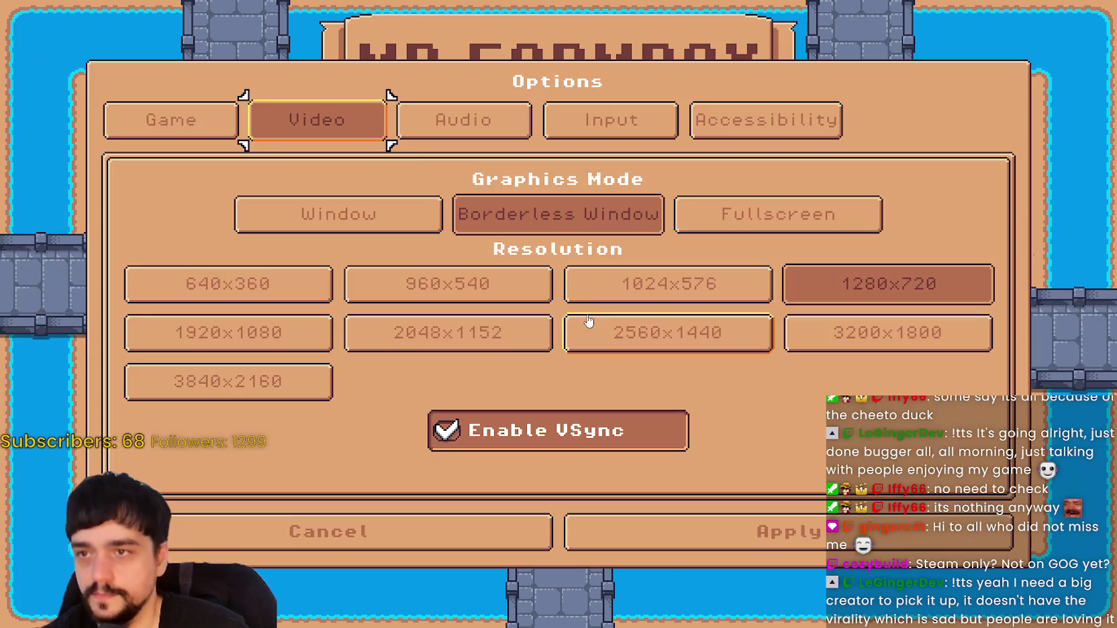
click(344, 212)
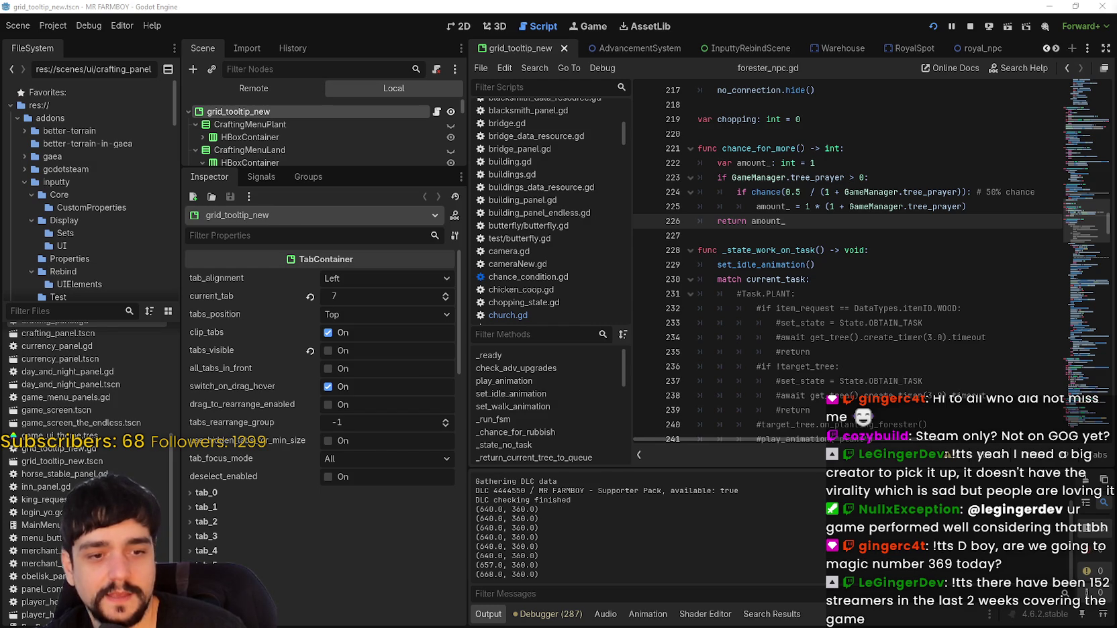
Return the browser to the MR FARMBOY charts page, dismissing the search results overlay.
key(alt+Tab)
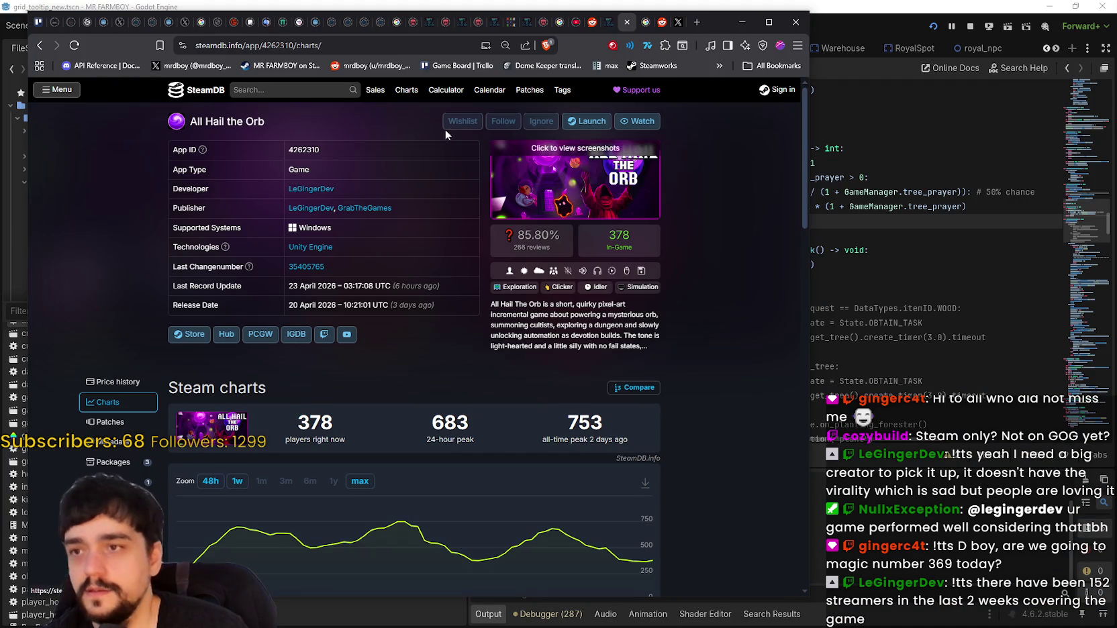
click(40, 46)
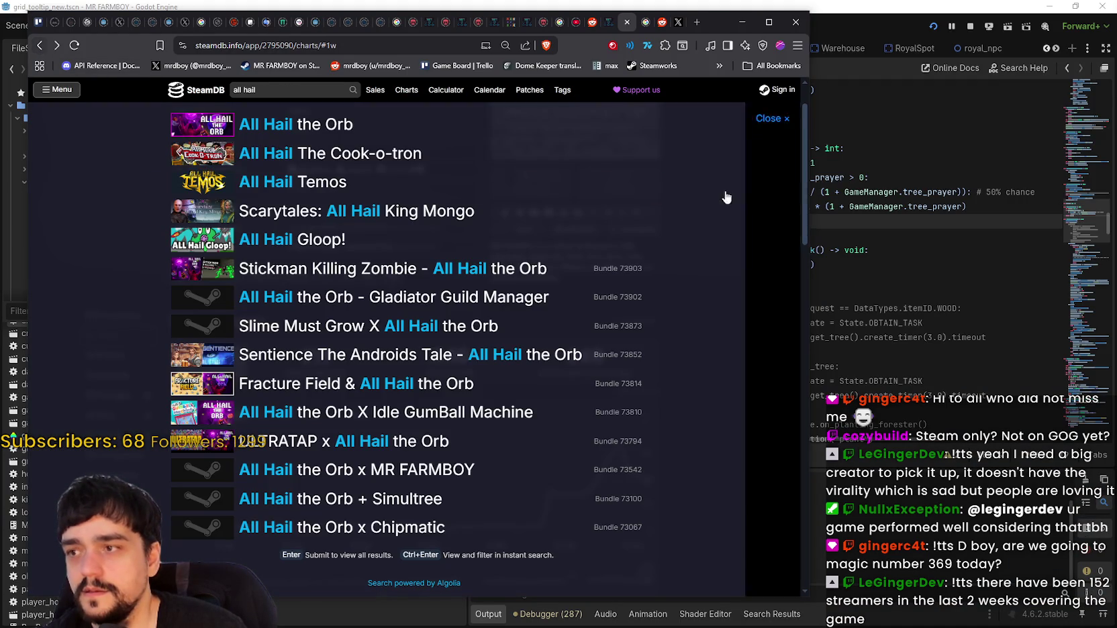
key(Escape)
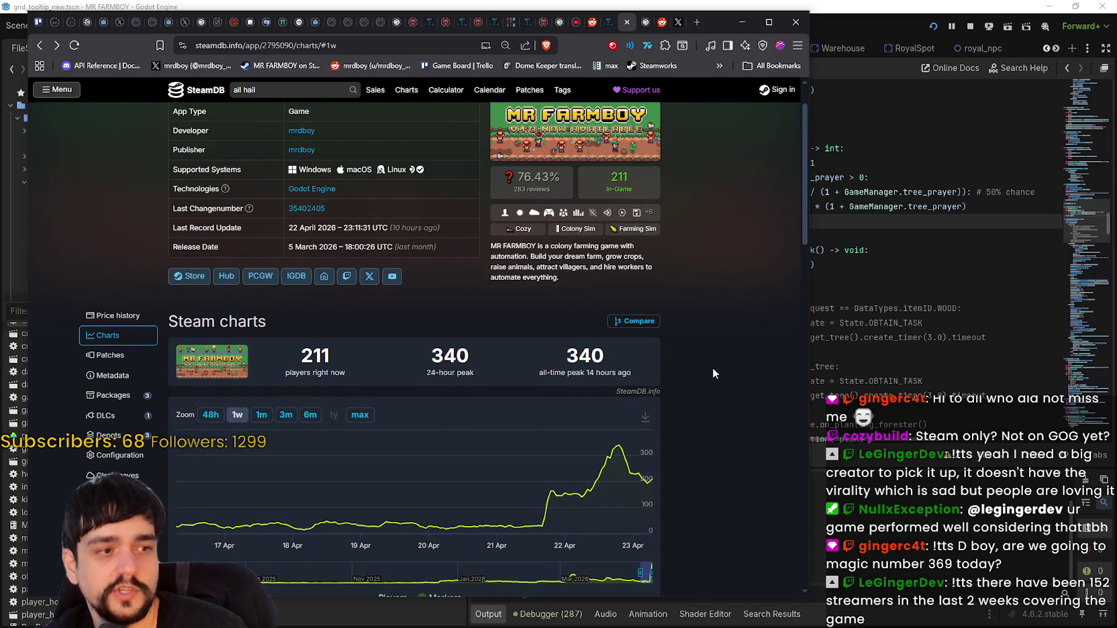
scroll(712, 368, up, 1)
Reload the MR FARMBOY charts page so it shows 241 current players.
right_click(713, 368)
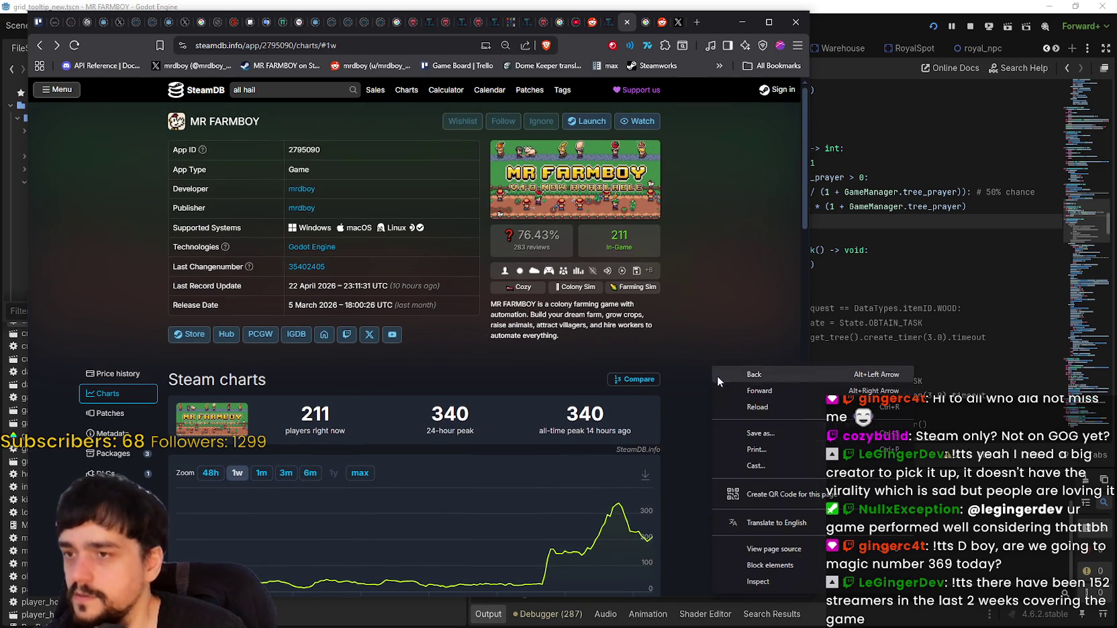
click(743, 408)
scroll(741, 406, down, 1)
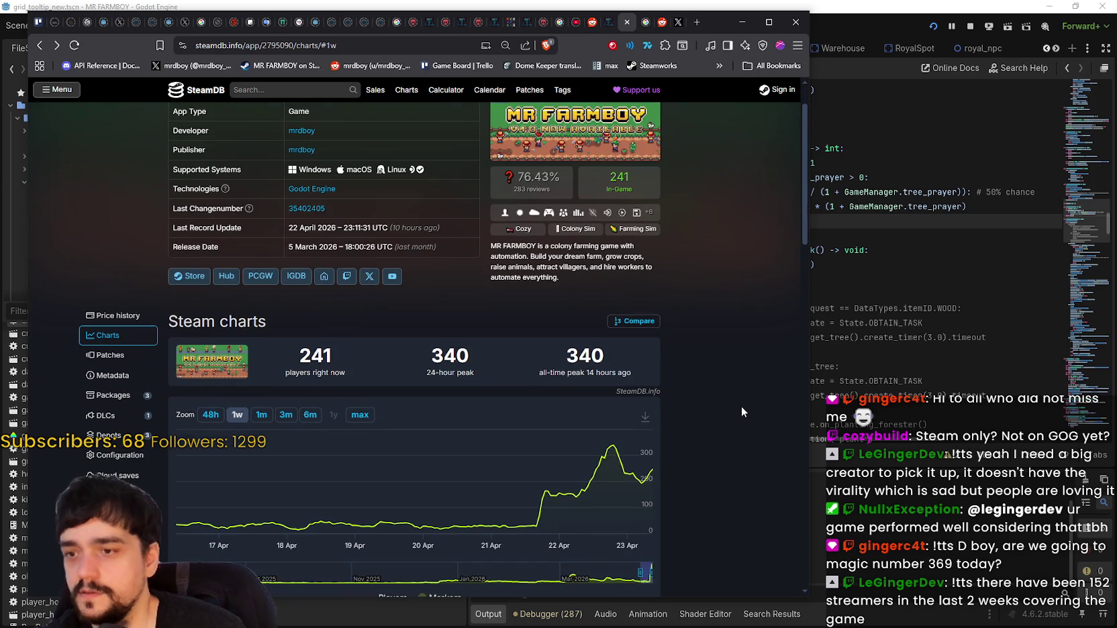
scroll(741, 411, up, 1)
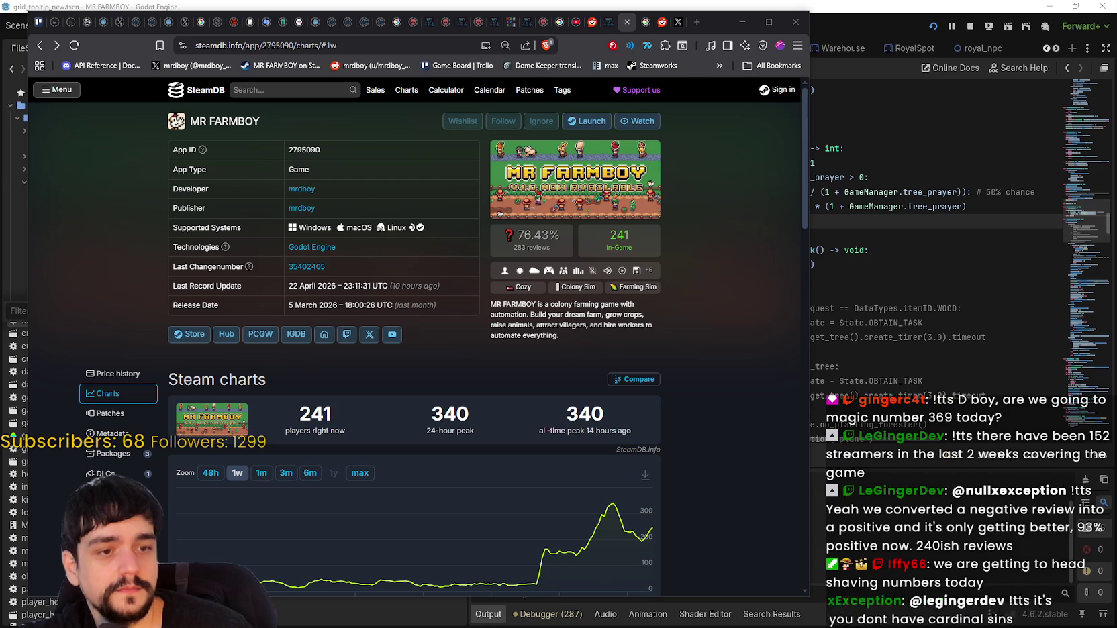
key(alt+Tab)
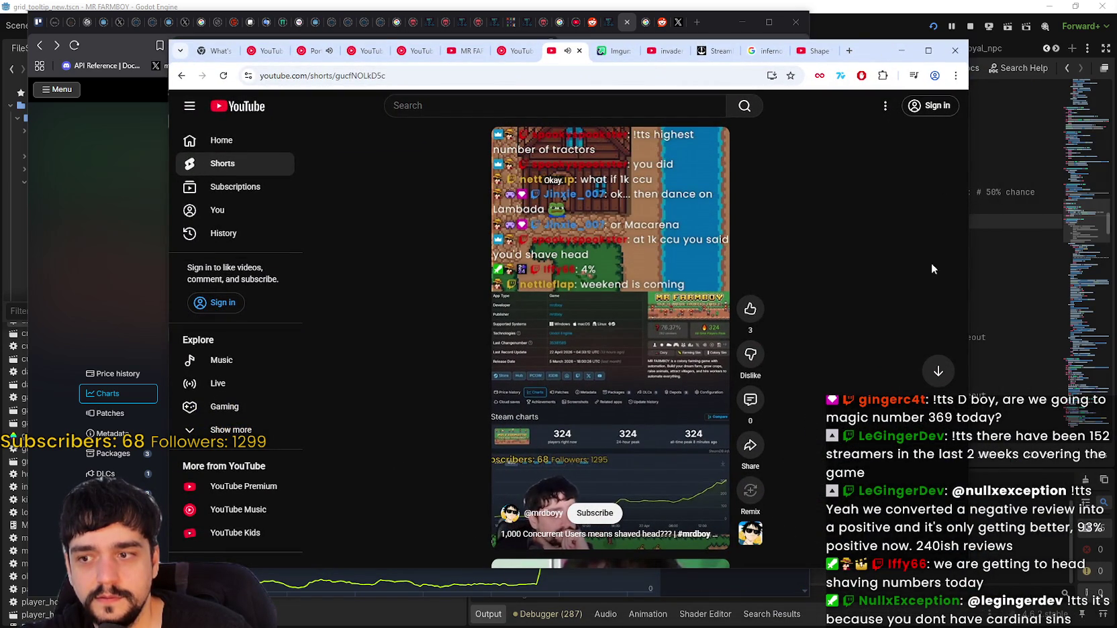
Move the Shorts window up, copy the Short's link, pause it and minimize the window.
drag(888, 50, 917, 11)
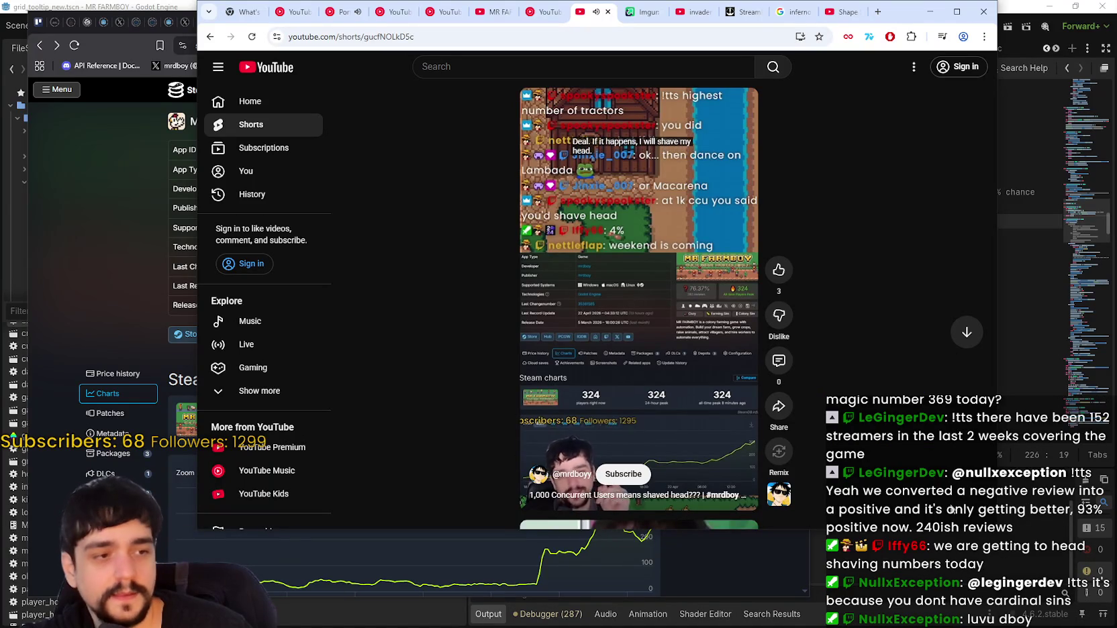
click(580, 38)
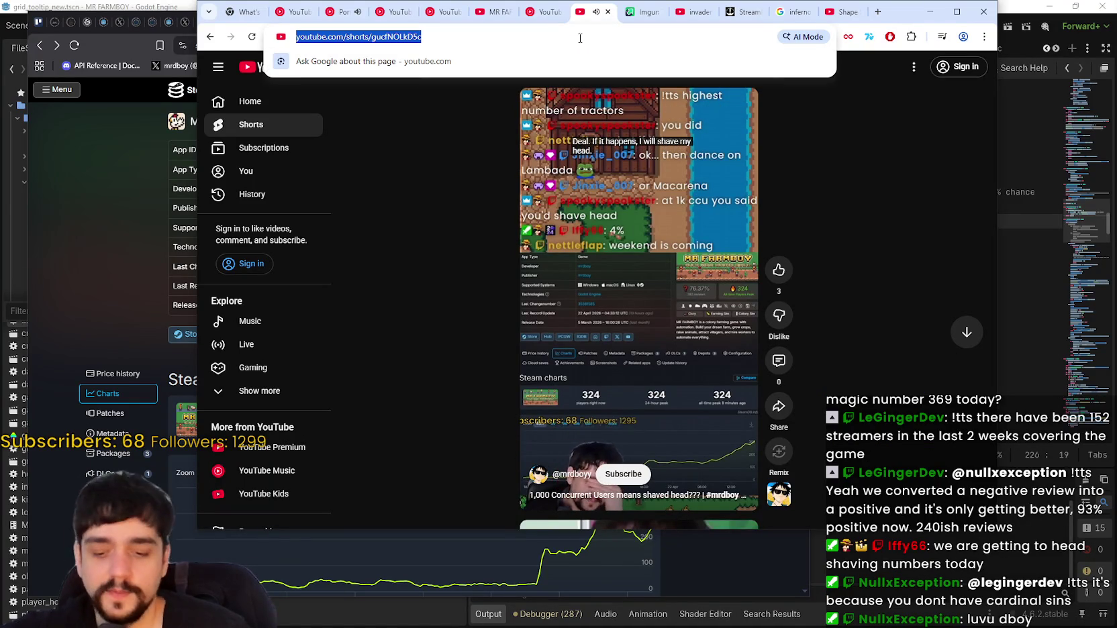
key(Escape)
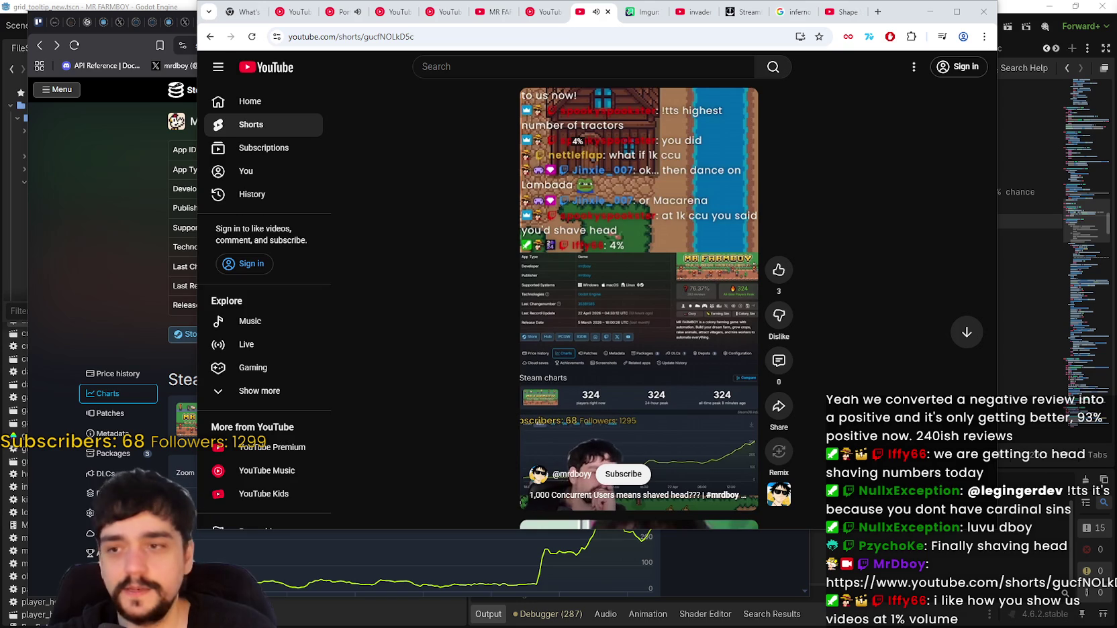
click(654, 349)
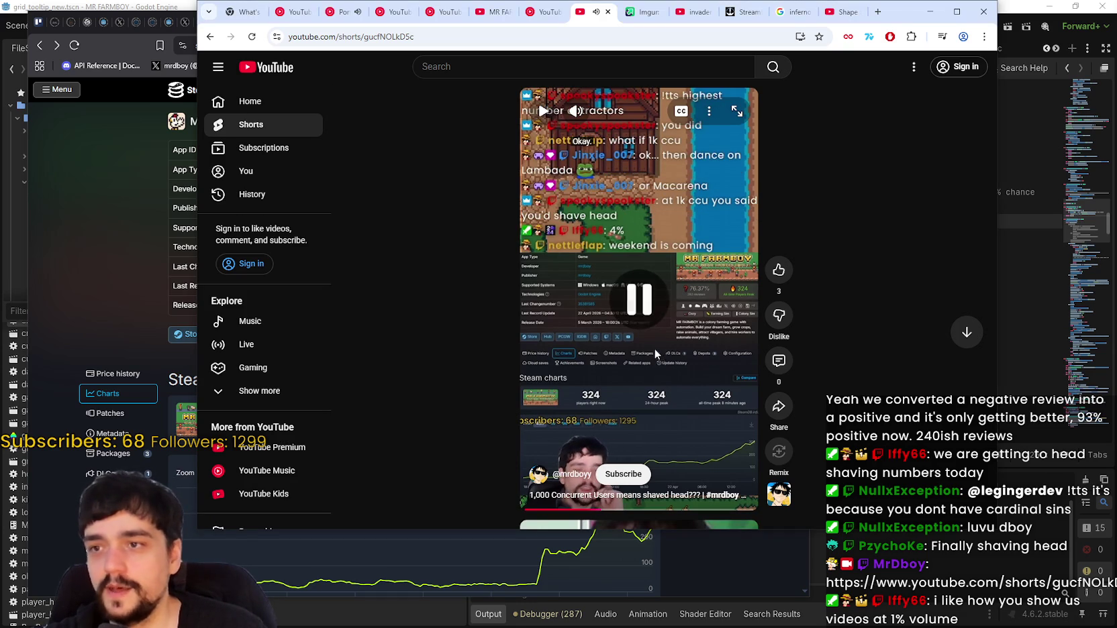
click(930, 11)
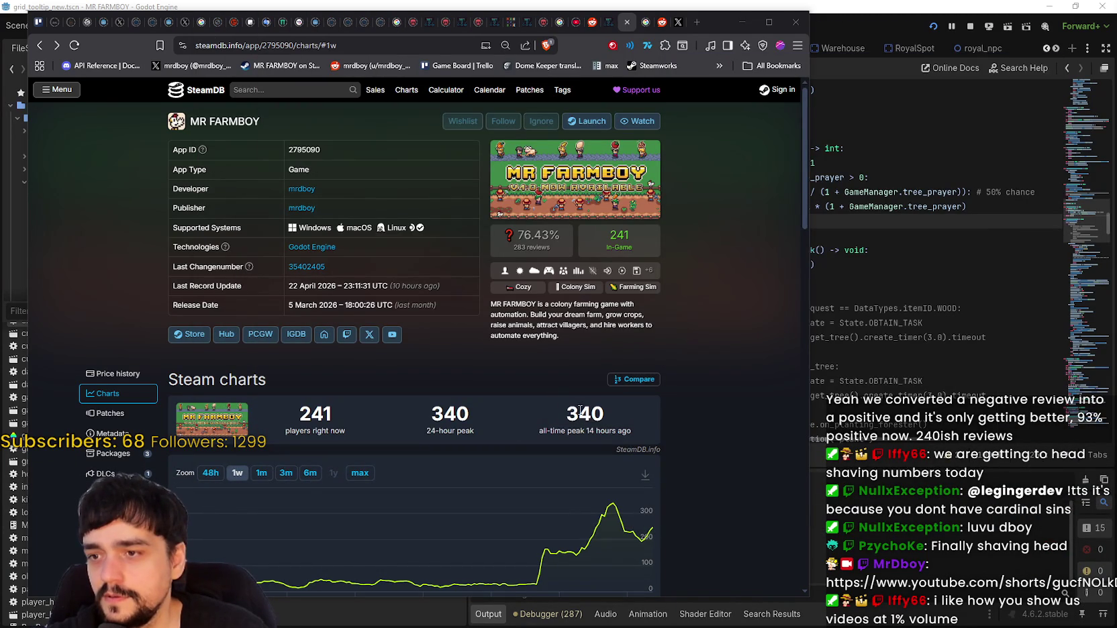
Read the 340-player peak on SteamDB's chart, then switch to the Shape Survivors trailer window.
mouse_move(613, 507)
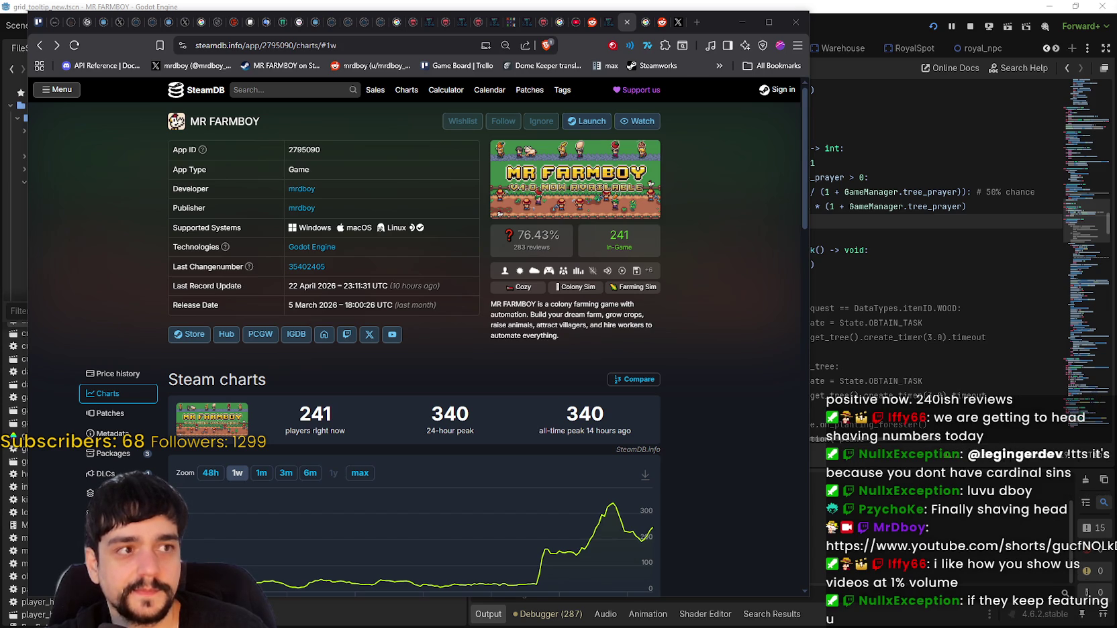
key(alt+Tab)
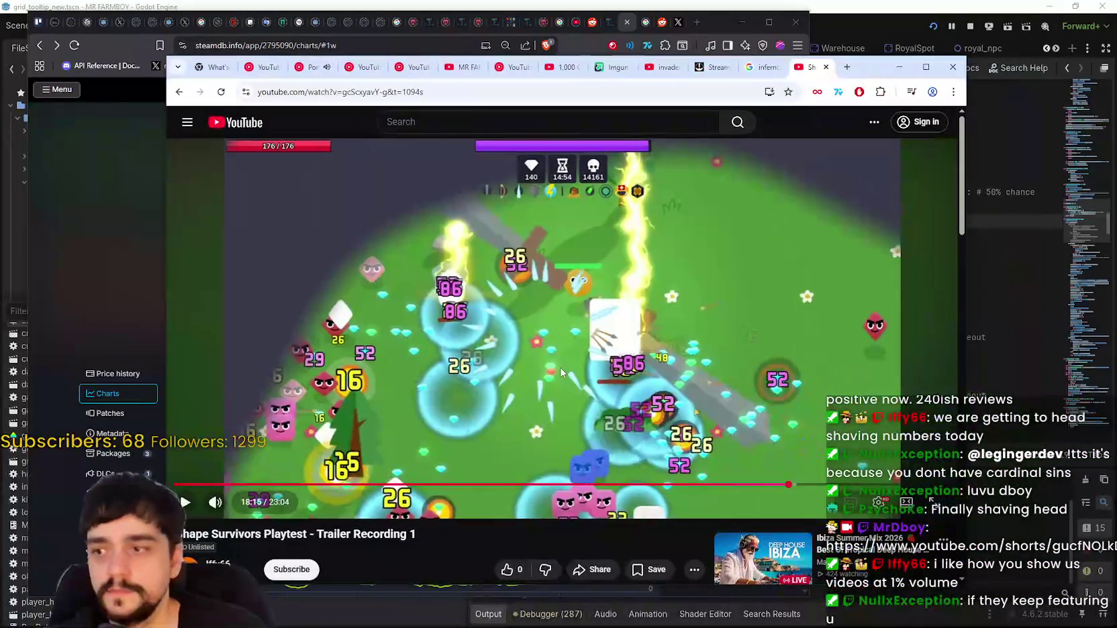
Play the Shape Survivors Playtest trailer and pause it at about 19:05 of 23:04.
click(486, 341)
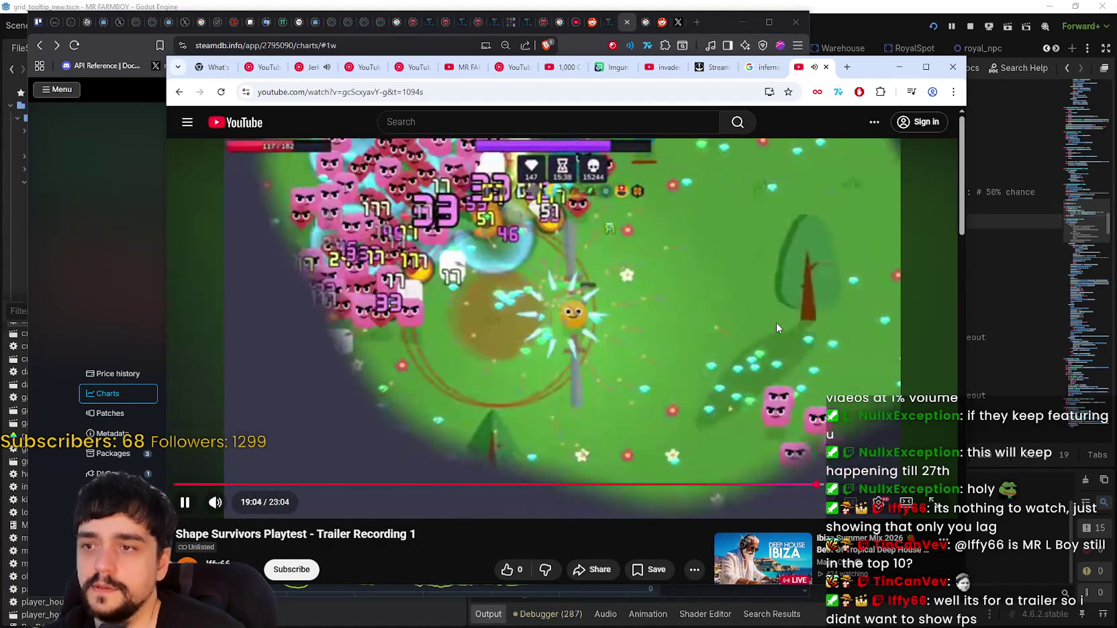
click(776, 322)
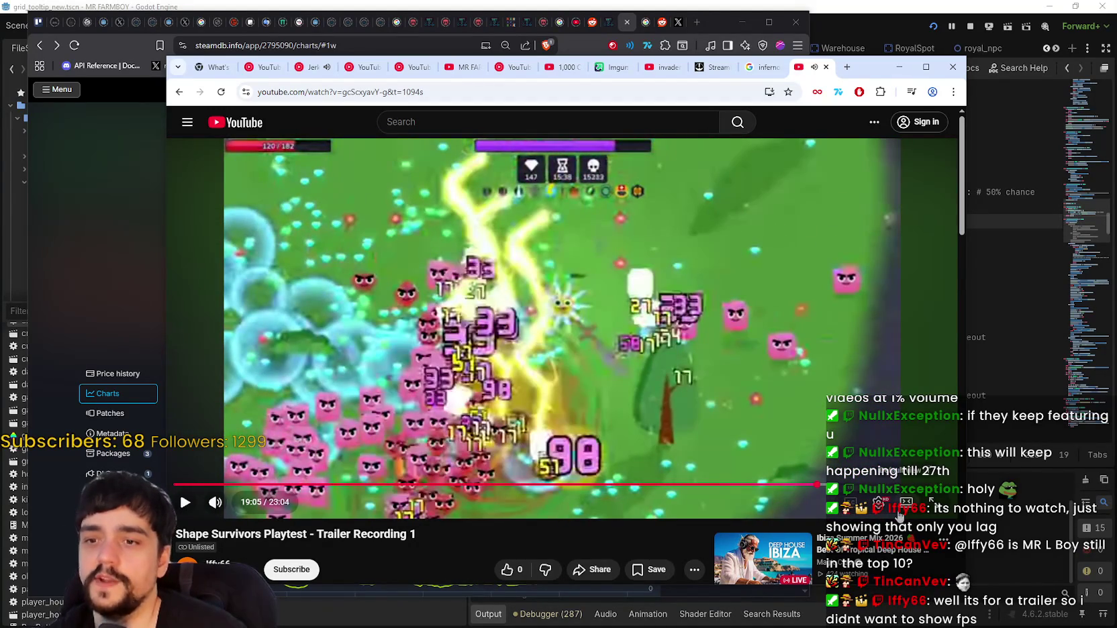
Set the trailer's quality to 1080p60 and play it, pausing at 19:05.
click(879, 502)
click(851, 389)
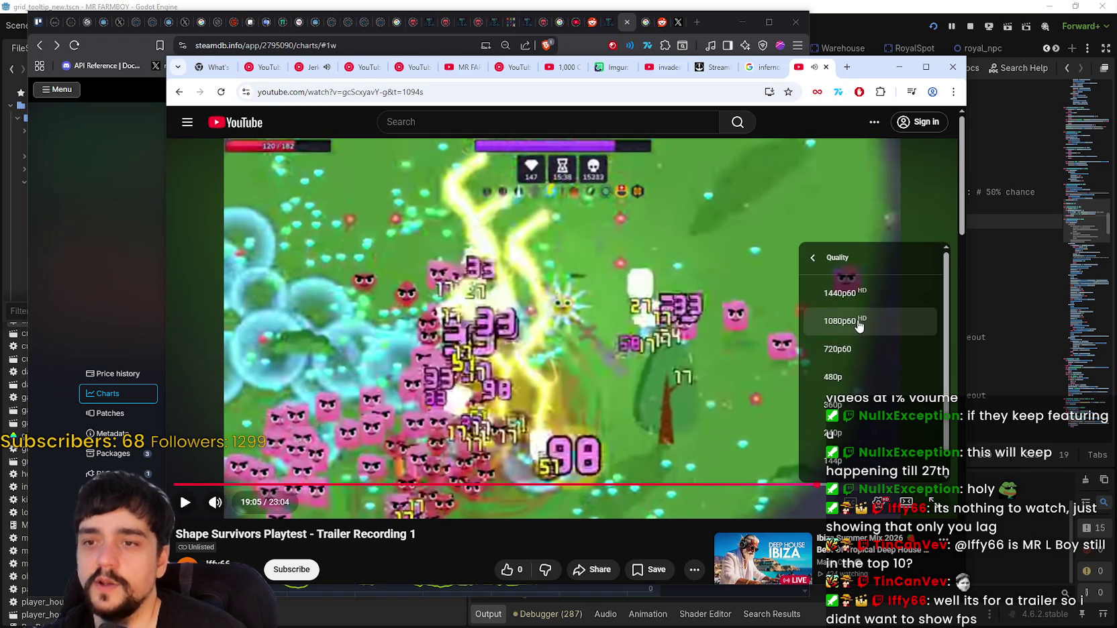
click(844, 320)
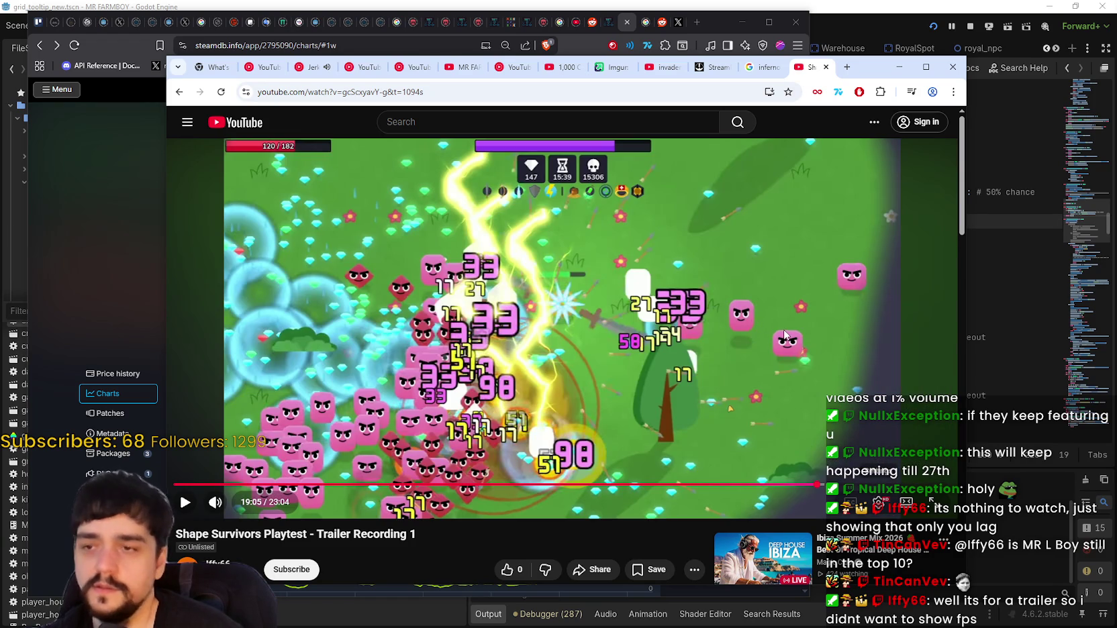
click(783, 329)
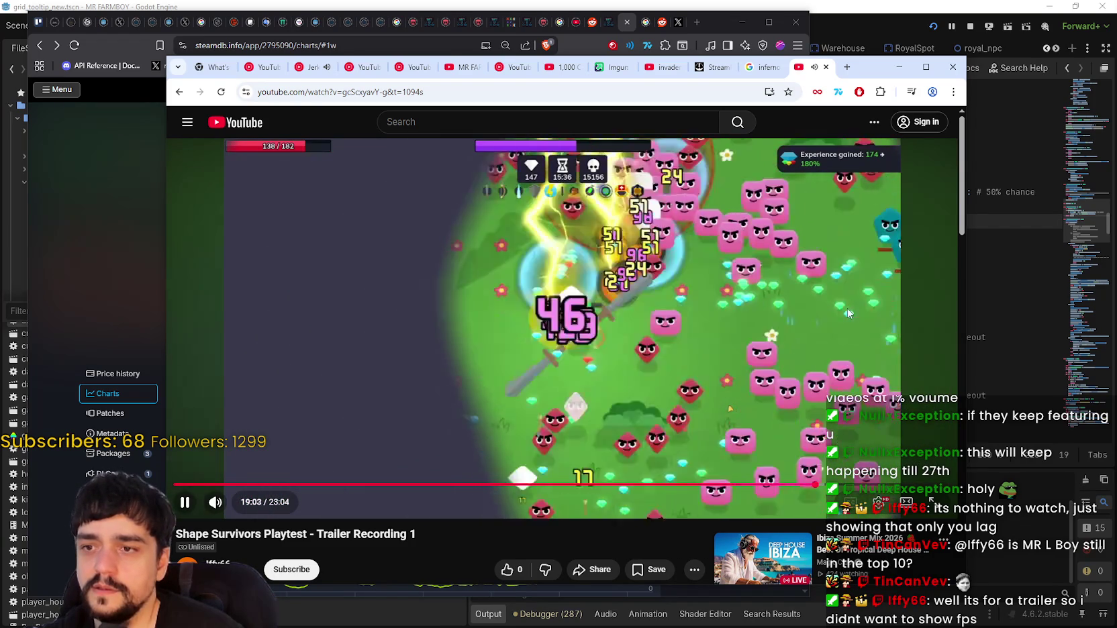
click(516, 401)
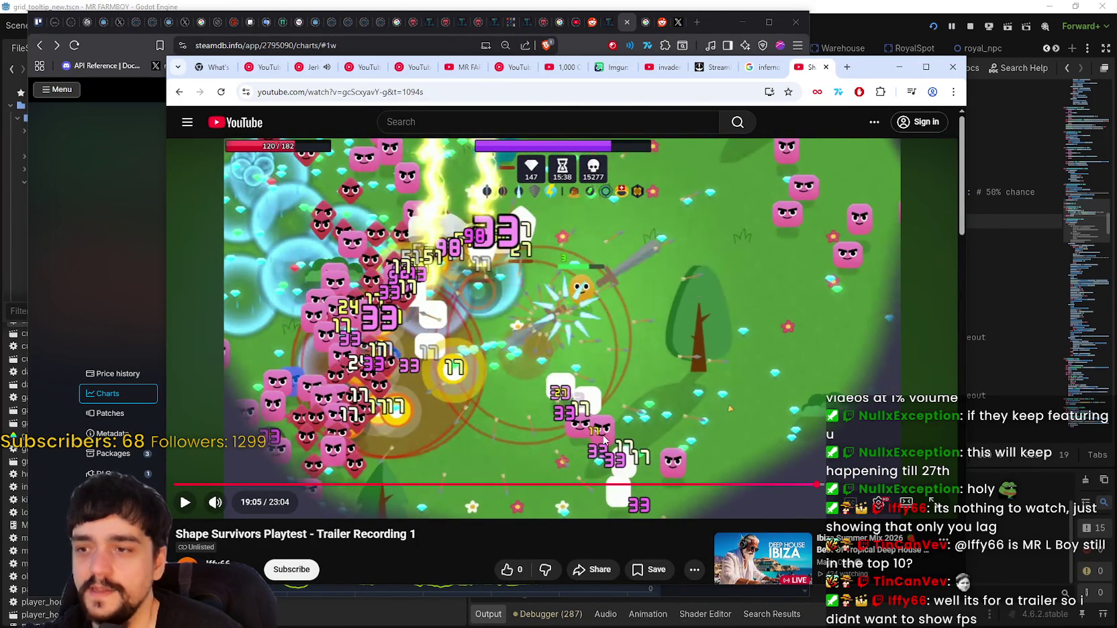
Rewind the trailer to 19:00 and replay it, pausing again at 19:05.
drag(817, 484, 814, 488)
click(761, 351)
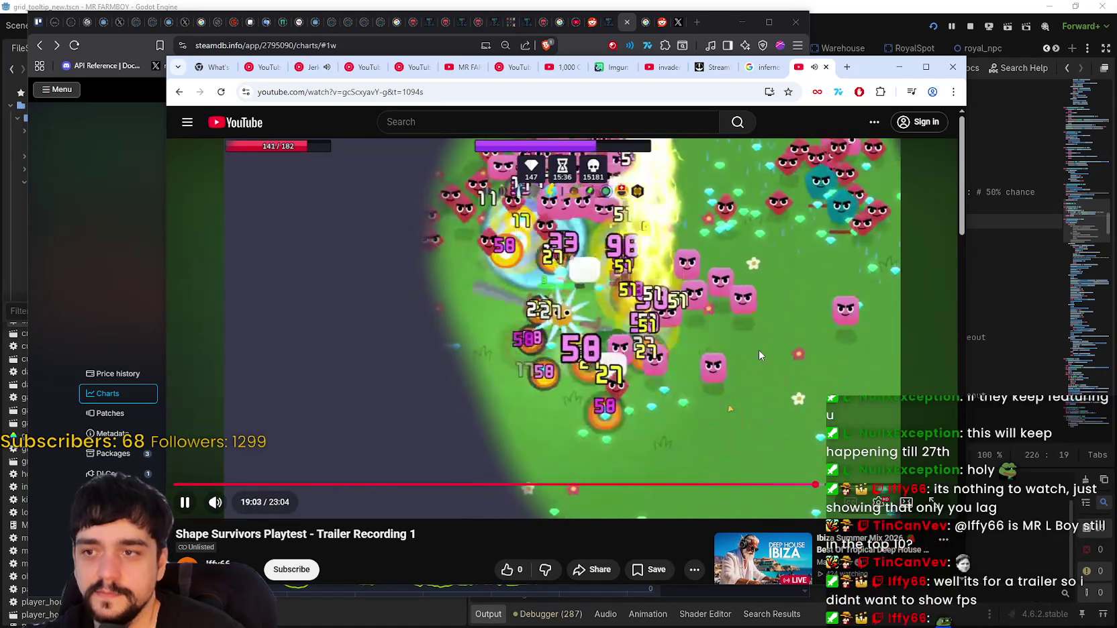
click(538, 383)
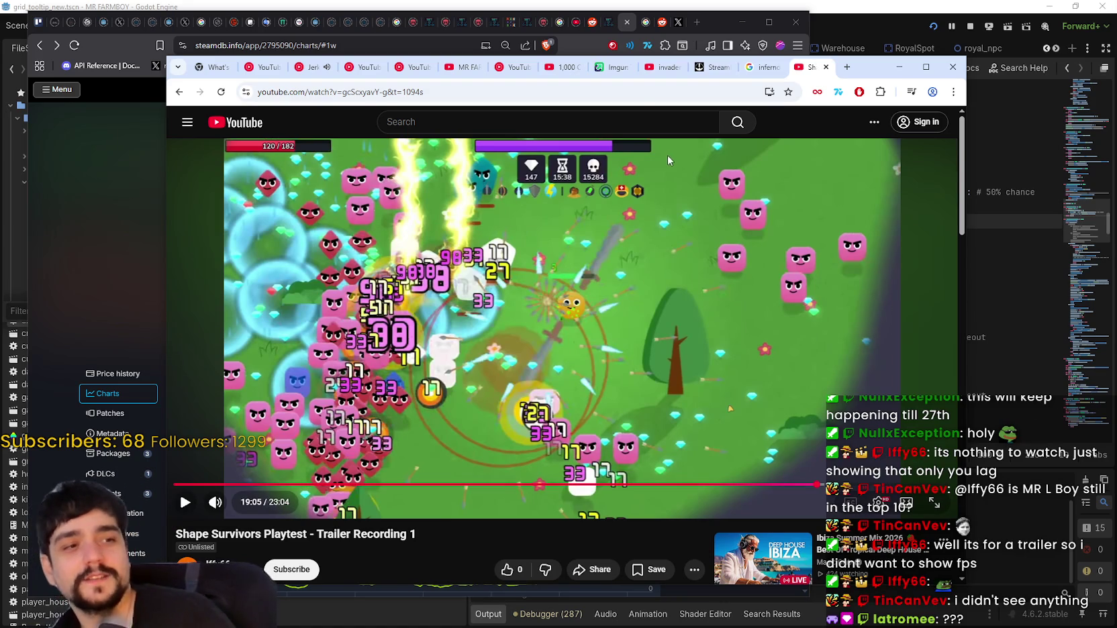
Close the Shape Survivors trailer window to reveal SteamDB's MR FARMBOY charts.
click(899, 66)
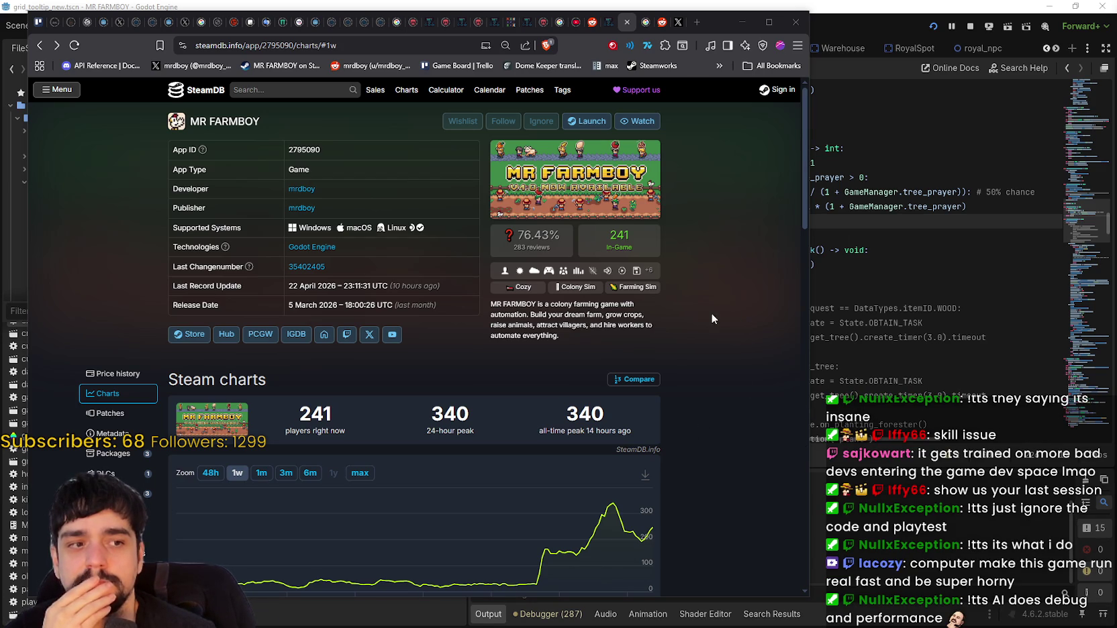
Narrow the browser, switch to the Casterlabs chat dashboard, and select 'us your last session'.
drag(810, 320, 597, 320)
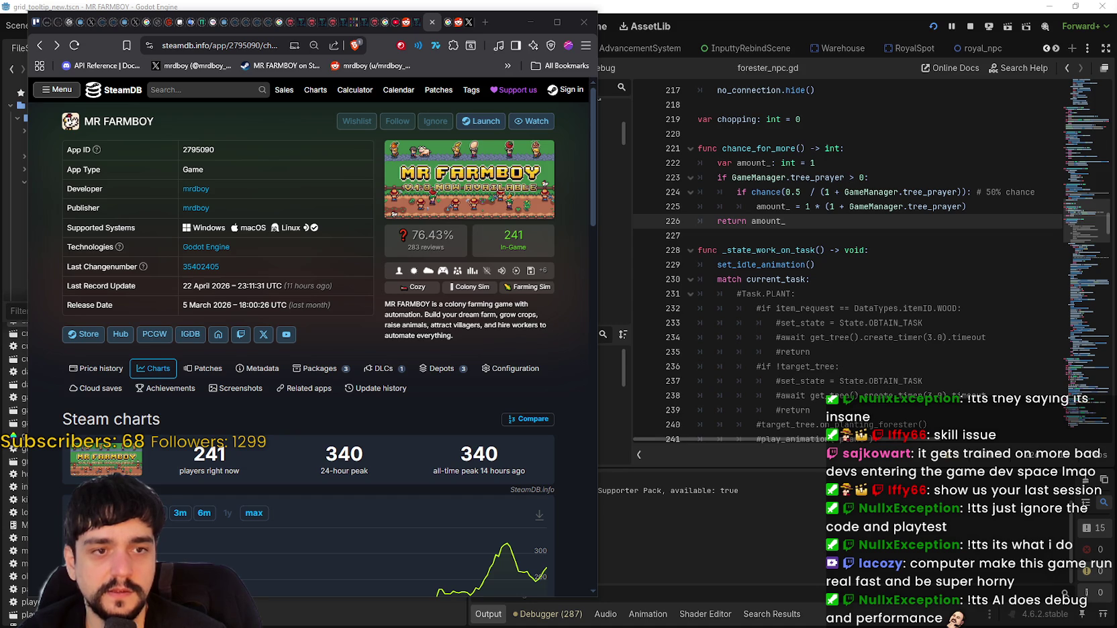
key(alt+Tab)
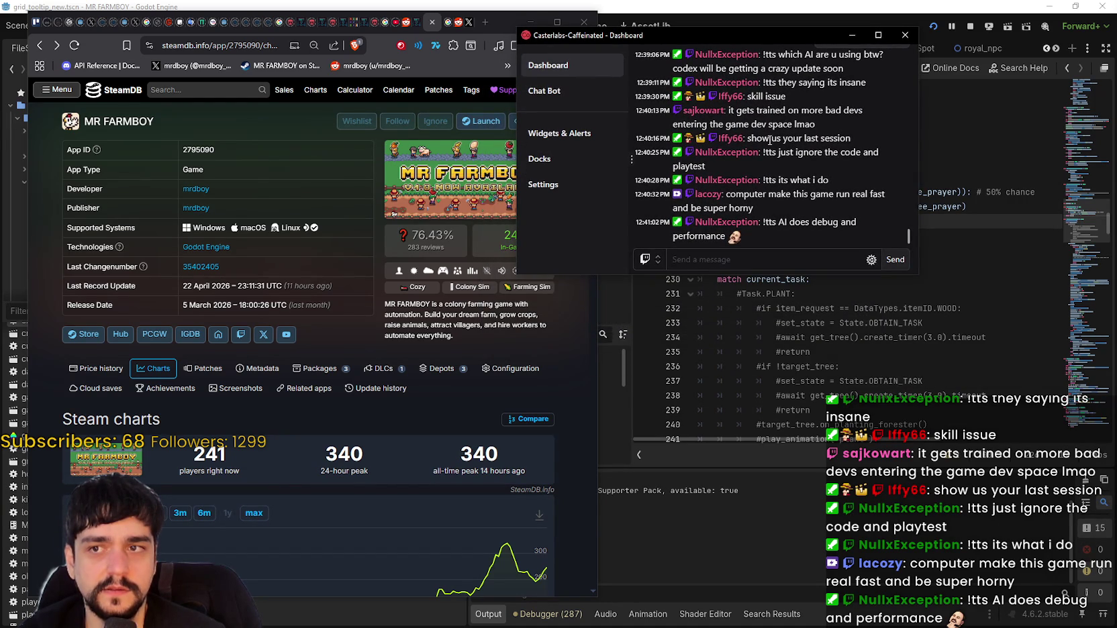
drag(768, 139, 850, 138)
Focus the chat message box, scroll the chat, and move the dashboard down and right.
key(alt+Tab)
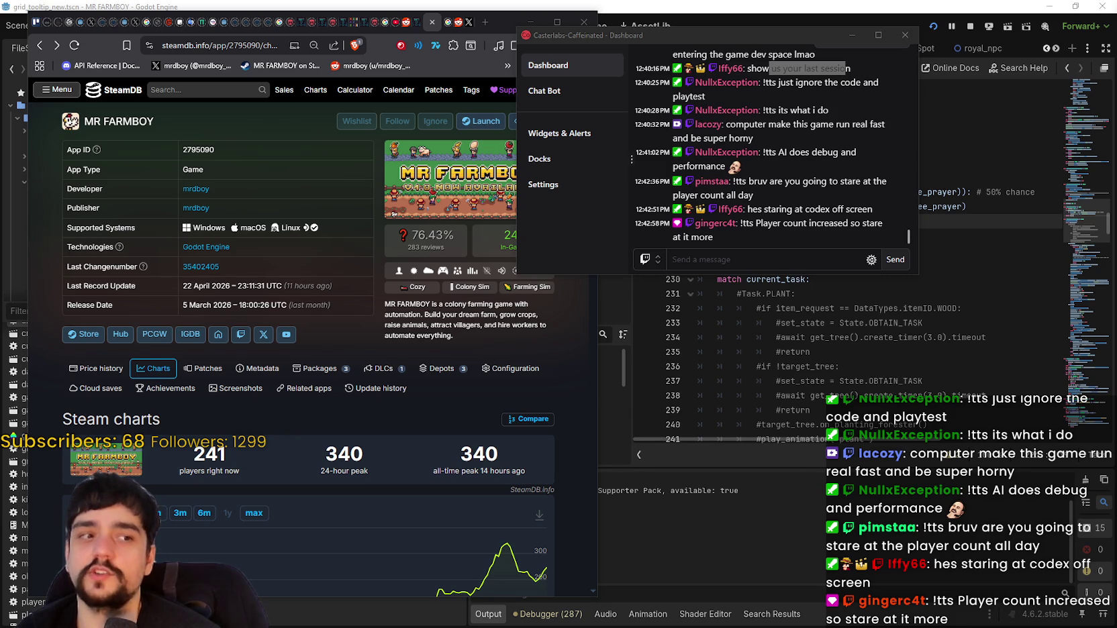
click(743, 259)
scroll(760, 135, up, 1)
scroll(760, 122, down, 1)
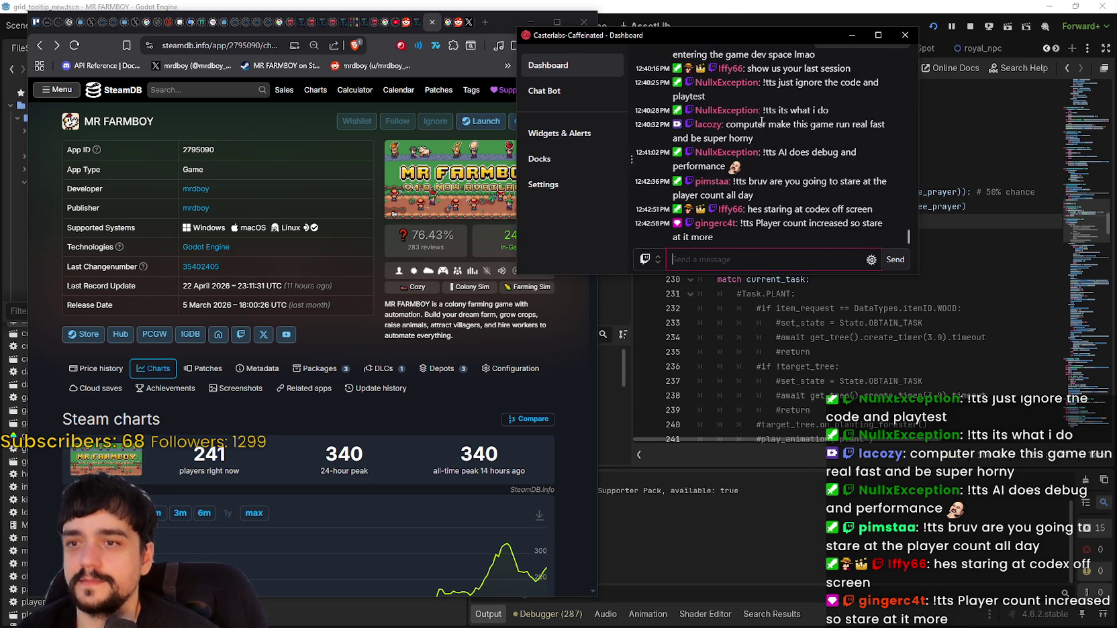
mouse_move(716, 38)
mouse_down()
mouse_move(774, 51)
mouse_move(775, 75)
mouse_up()
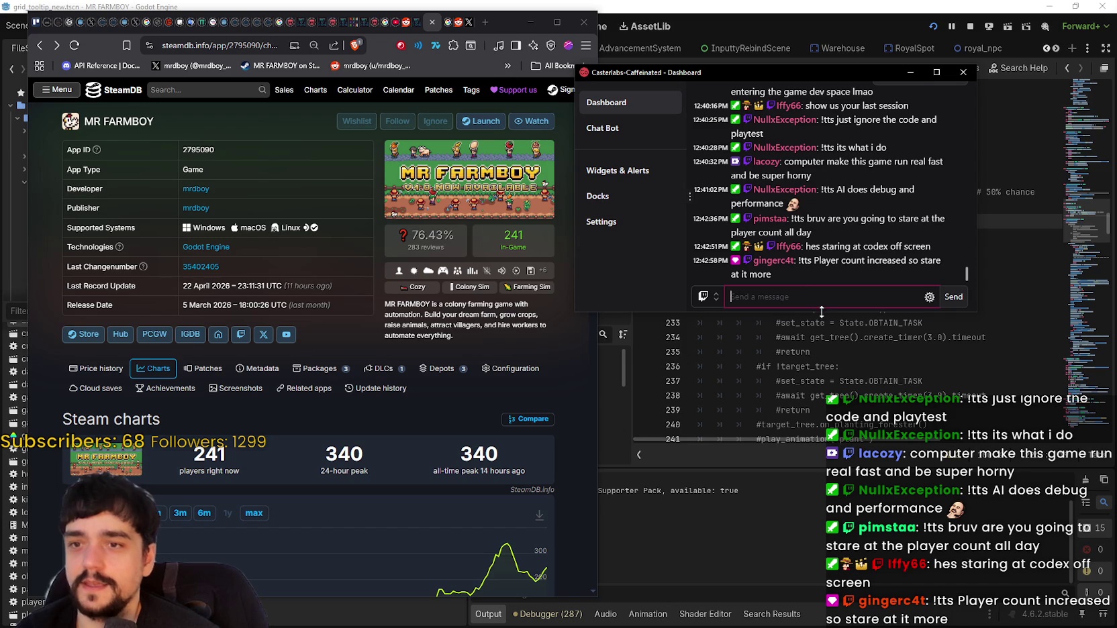
Select part of the latest chat message, shift the window right, then dismiss the dashboard.
drag(819, 261, 918, 261)
click(881, 288)
drag(755, 75, 787, 77)
click(792, 221)
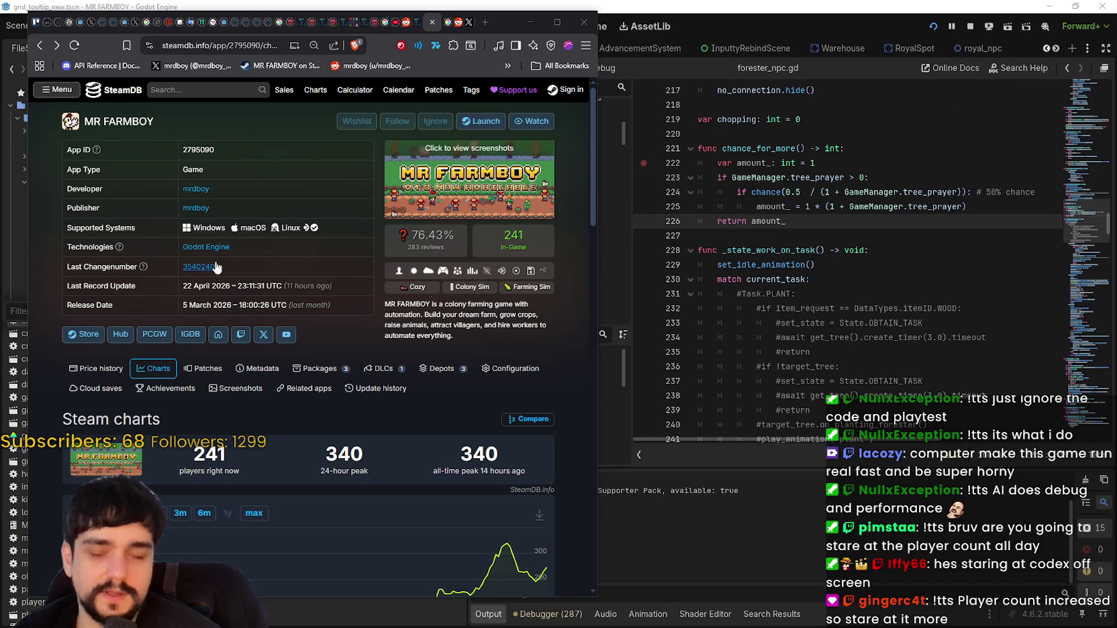
Reload the SteamDB MR FARMBOY page and zoom the player chart to 48h.
right_click(536, 392)
click(564, 432)
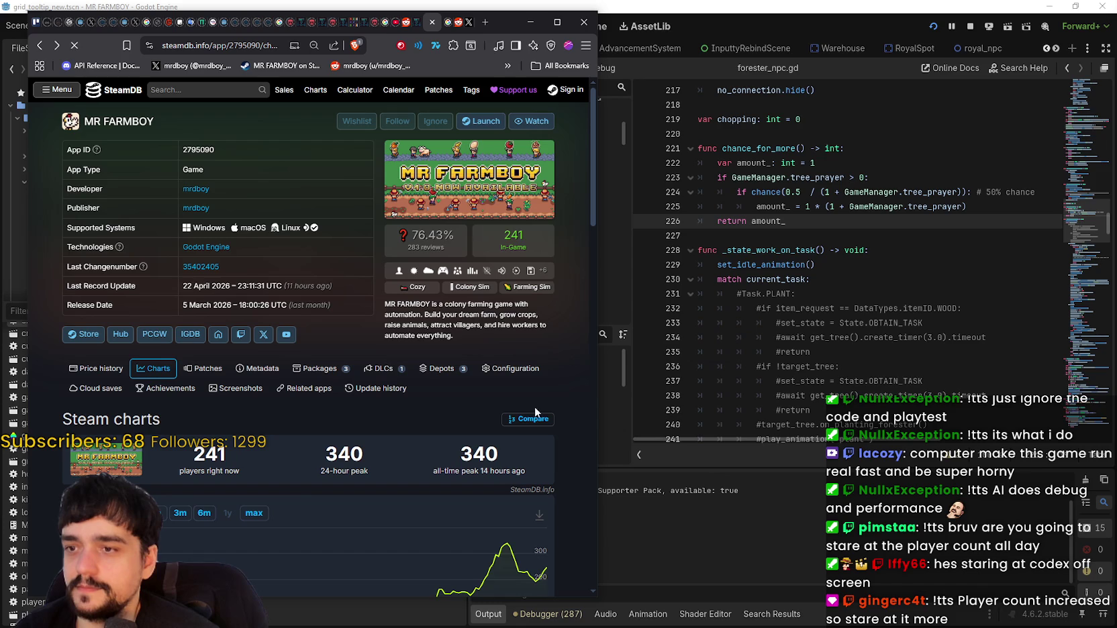
scroll(573, 375, down, 2)
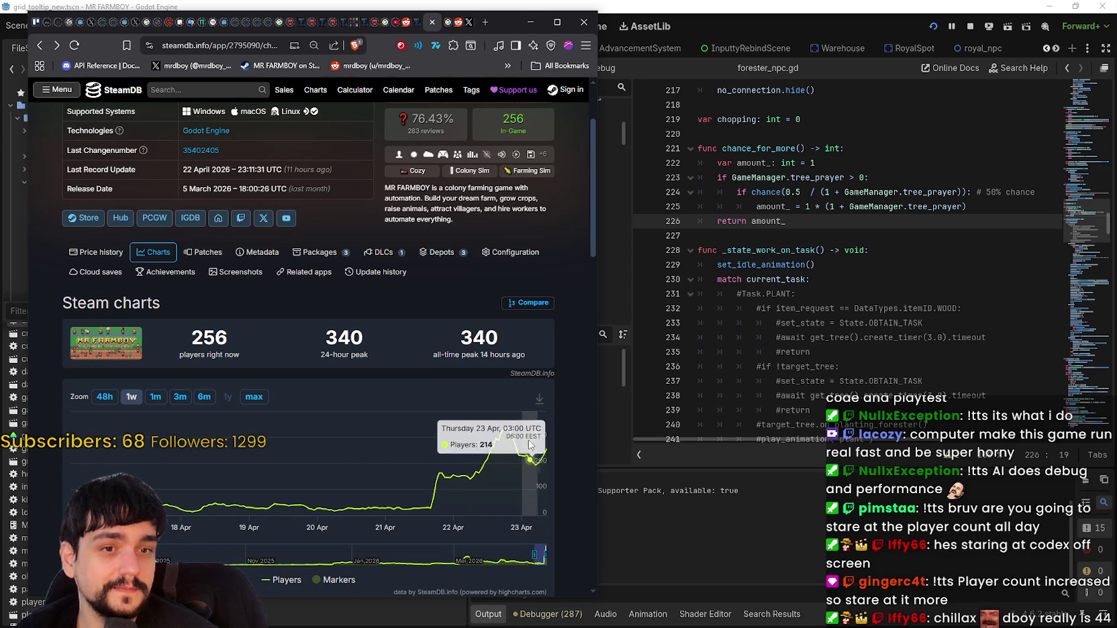
scroll(534, 442, up, 1)
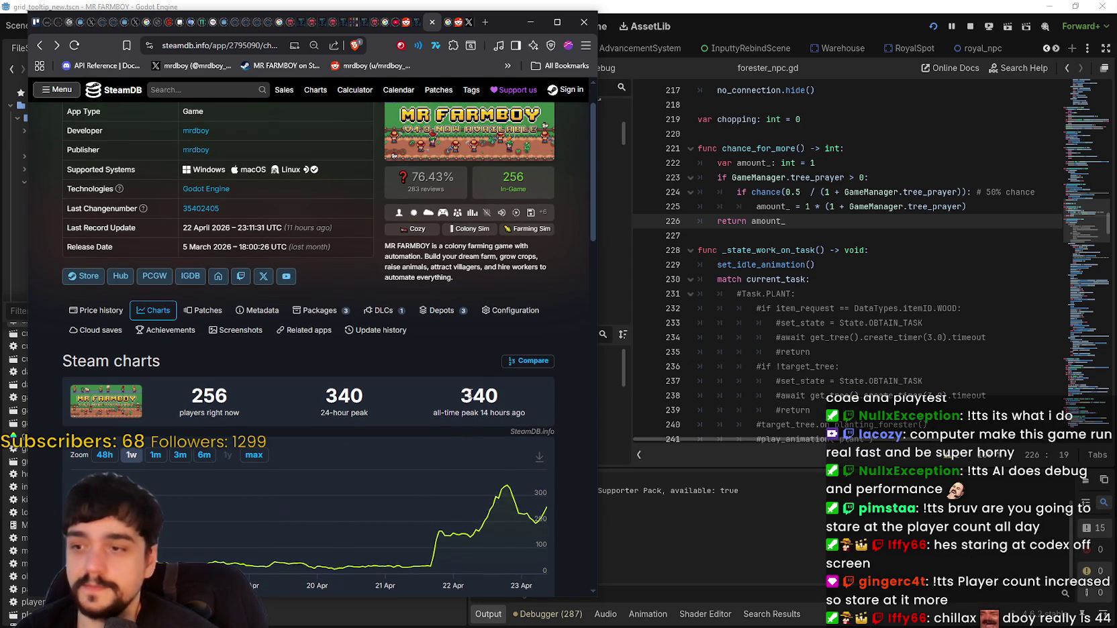
click(104, 455)
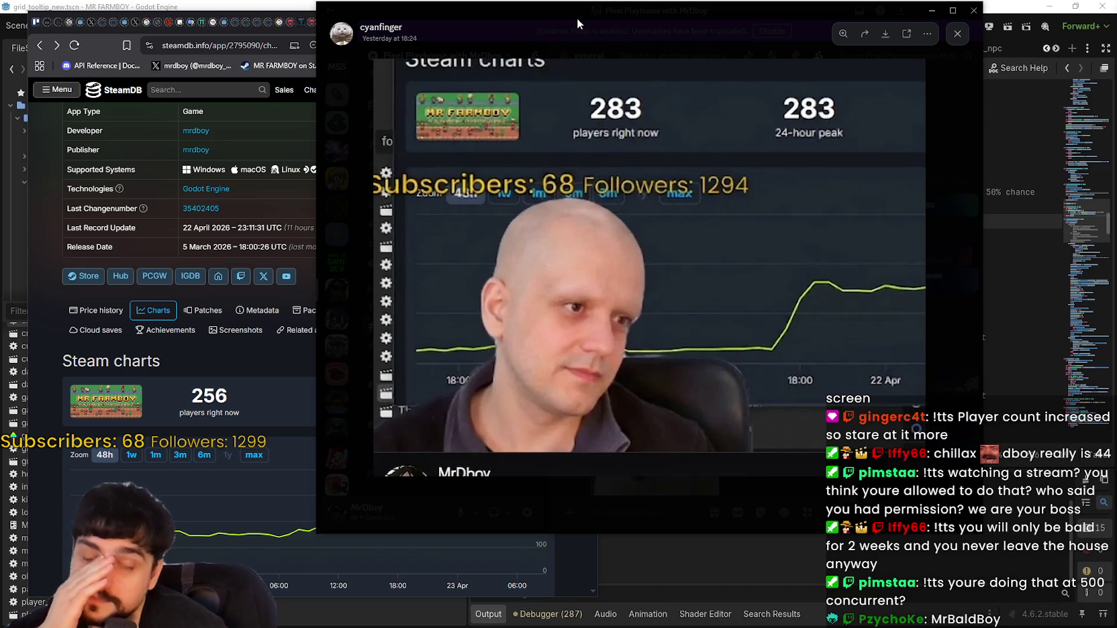
Close the enlarged stream screenshot and focus the Godot script editor with forester_npc.gd.
key(super+Down)
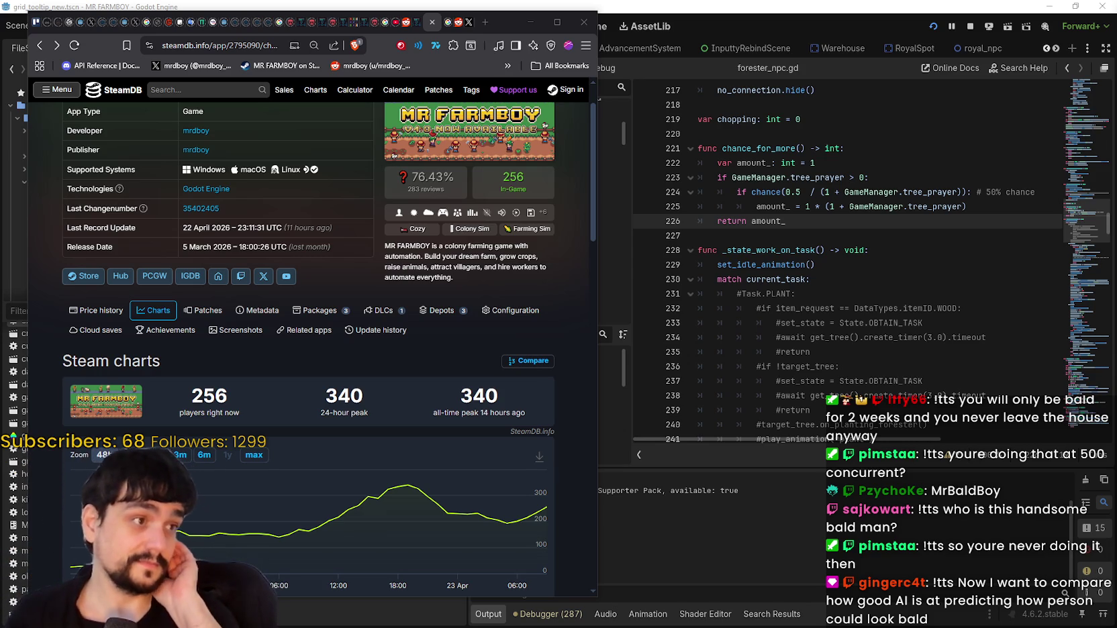
click(838, 281)
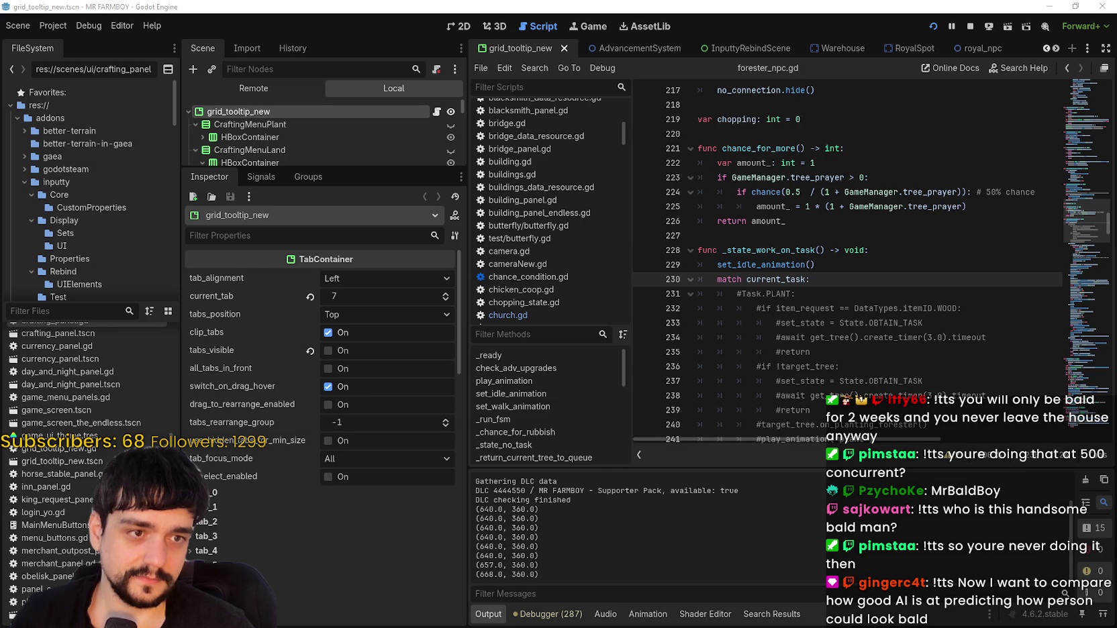
Bring up GameGuyFeedback.txt, move it higher, then switch away to Steam Settings.
key(alt+Tab)
drag(714, 376, 723, 178)
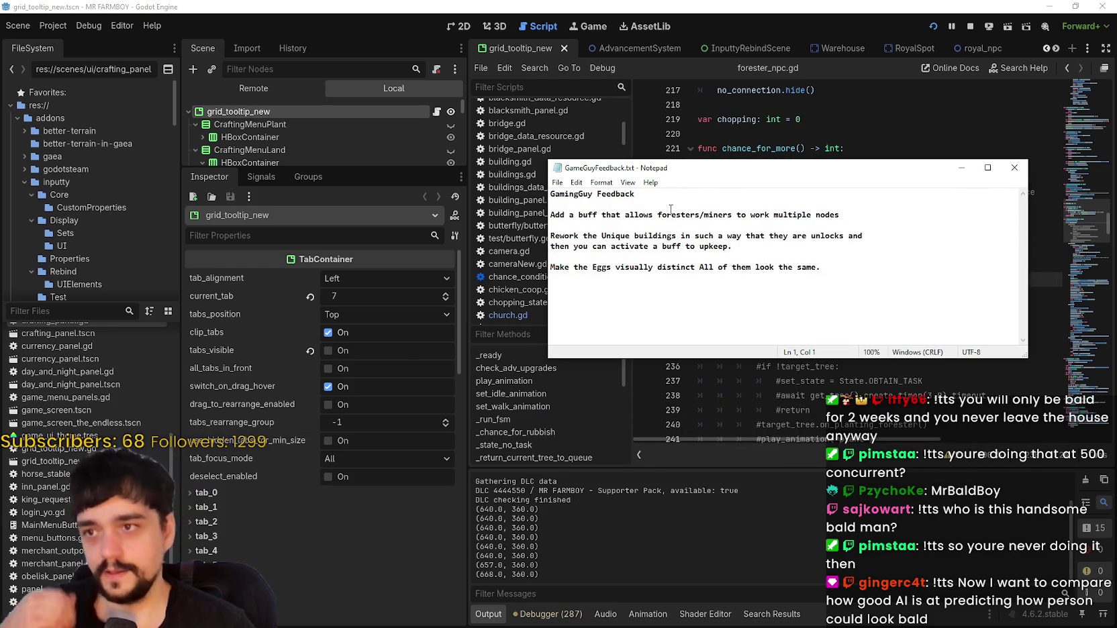
key(alt+Tab)
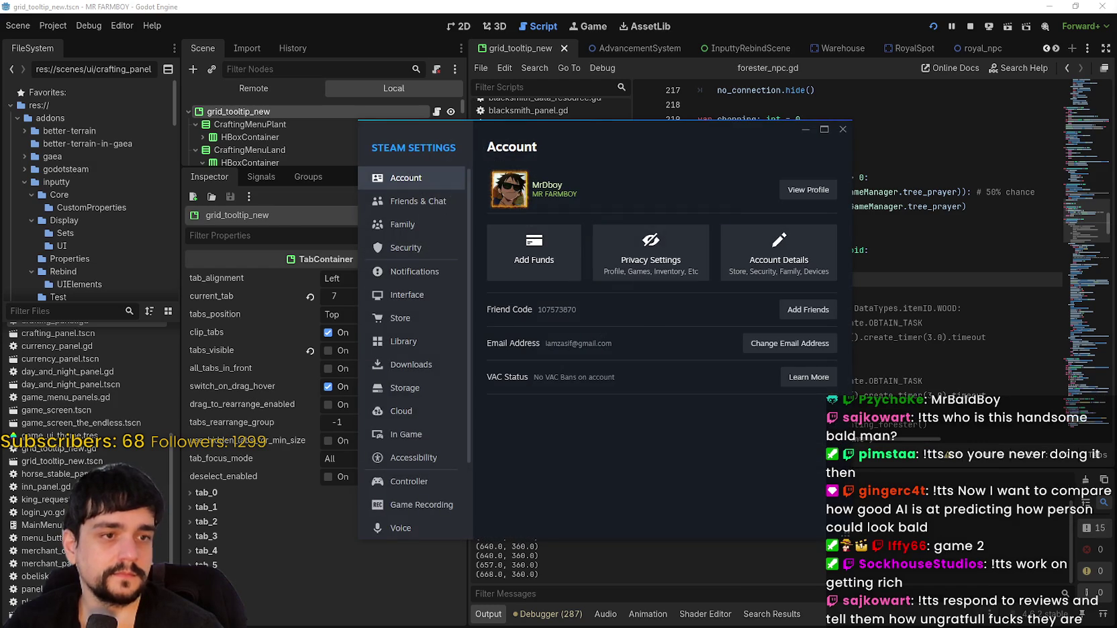
Close Steam's Settings window and switch to the browser showing the MR FARMBOY Twitch stream.
click(844, 130)
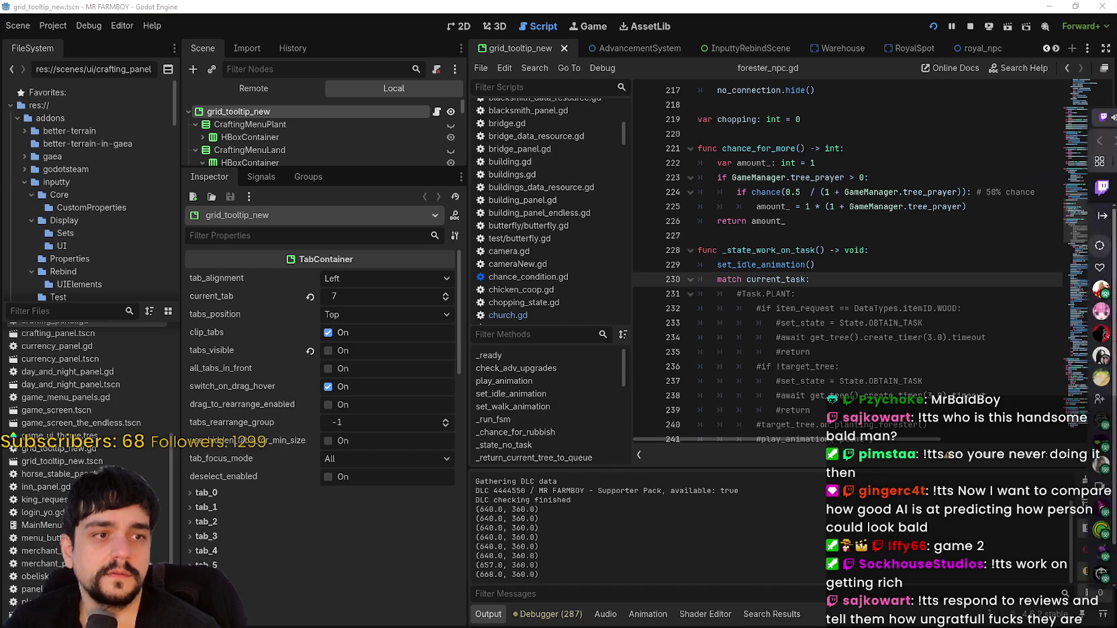
key(alt+Tab)
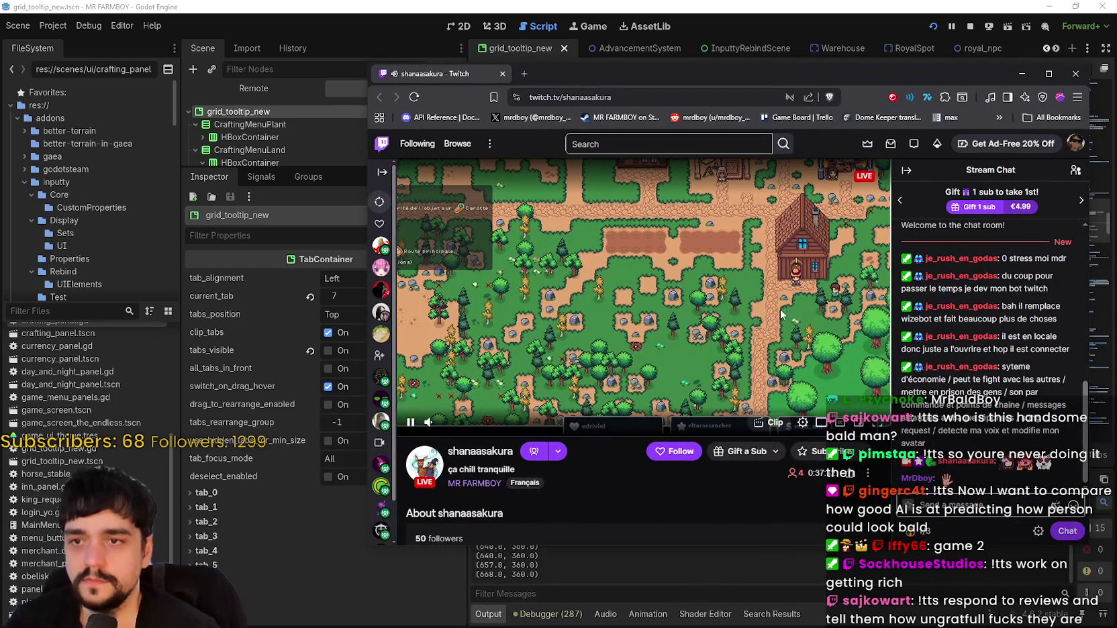
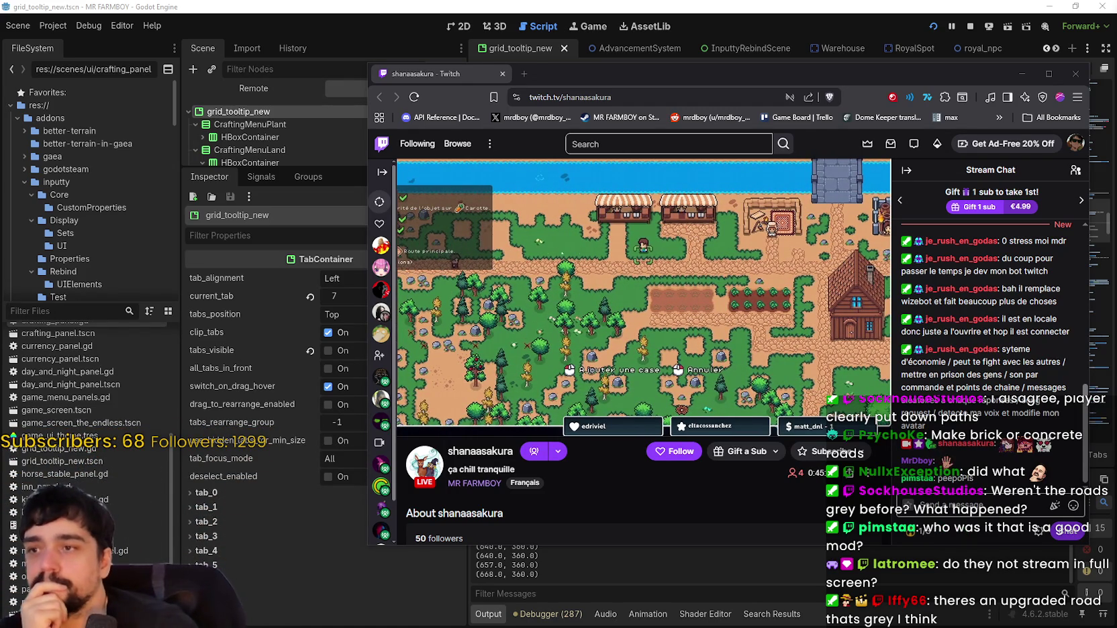
Bring Godot's forester_npc.gd editor forward, then switch to the MR FARMBOY SteamDB charts page.
click(738, 61)
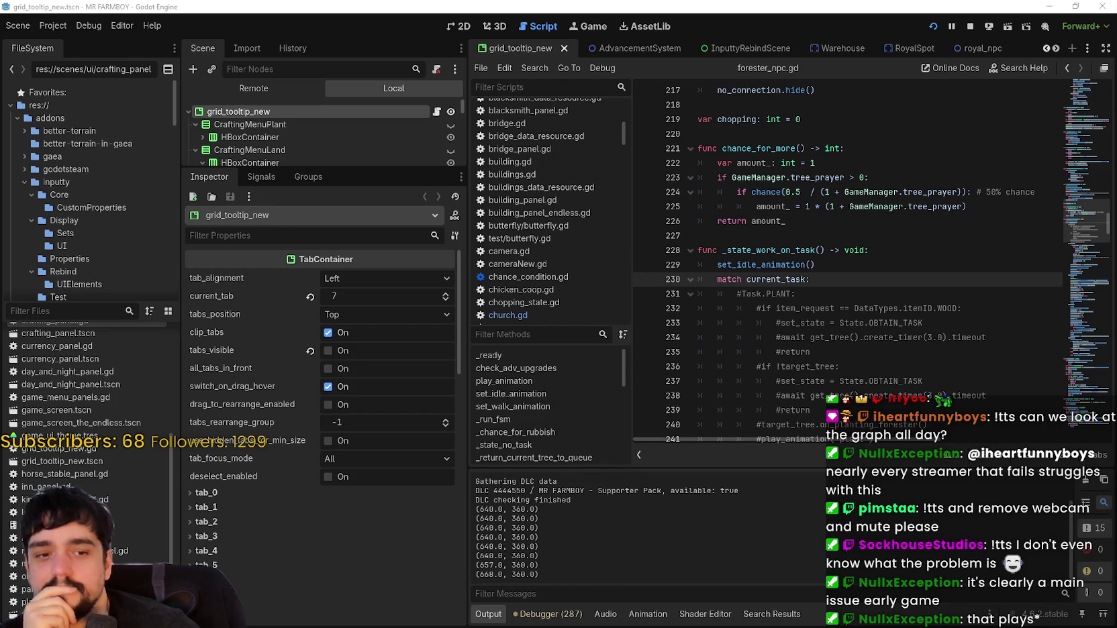
key(alt+Tab)
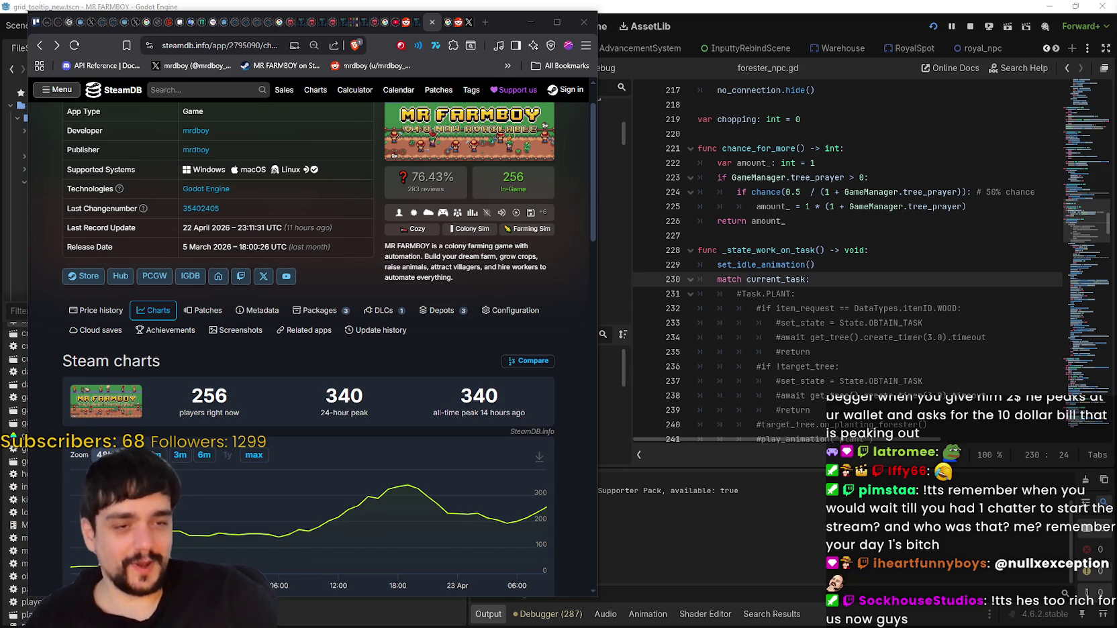
Run the Godot game project with F5, then return to the MR FARMBOY SteamDB page.
key(alt+Tab)
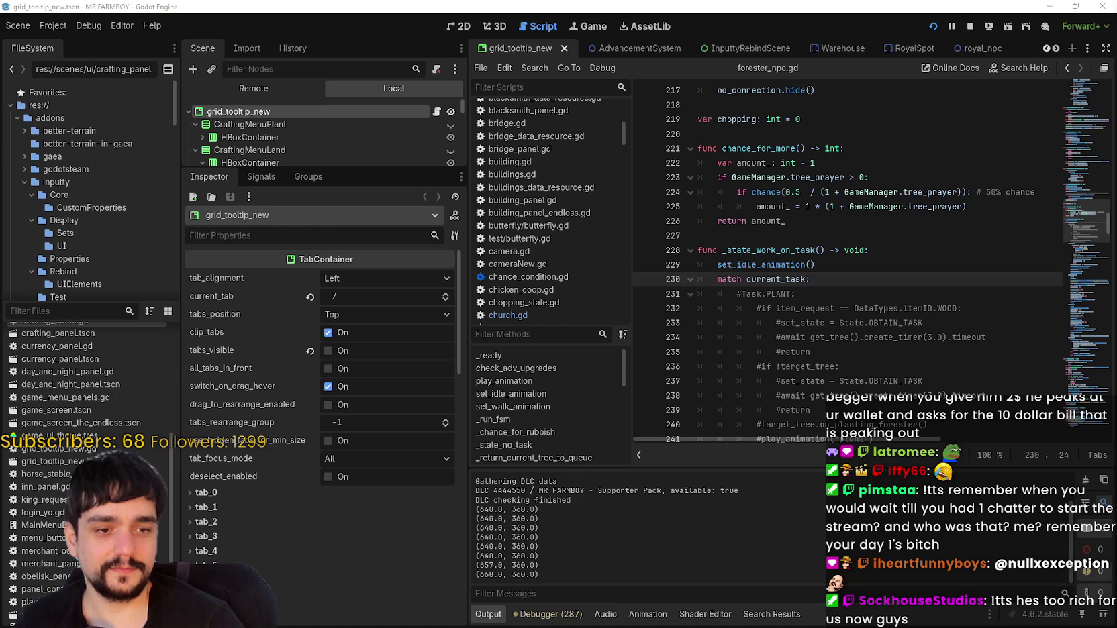
key(alt+Tab)
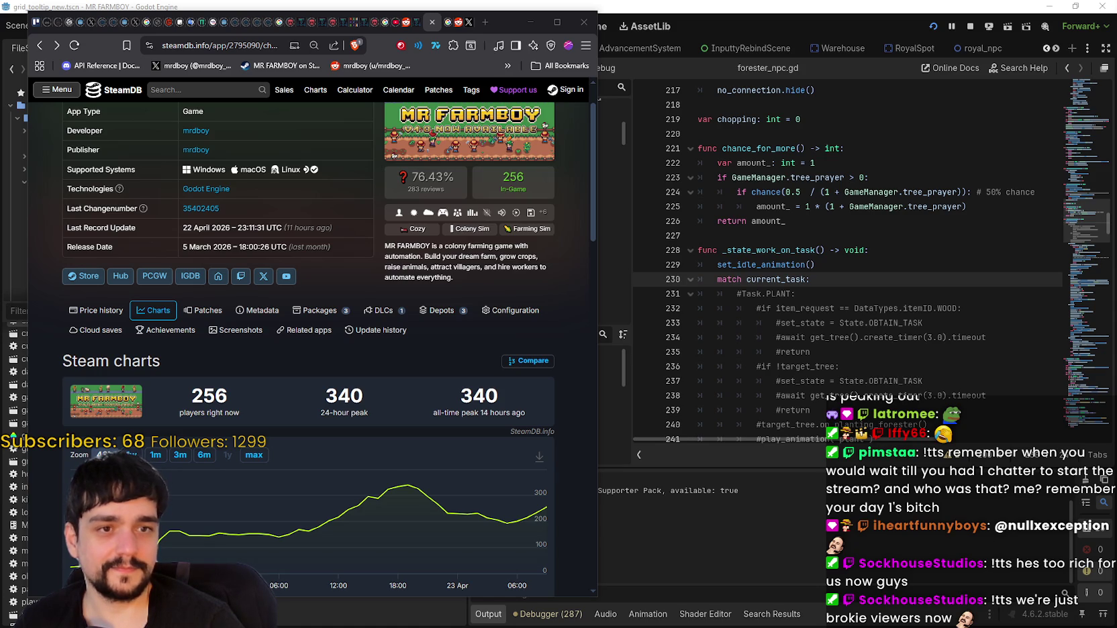
key(F5)
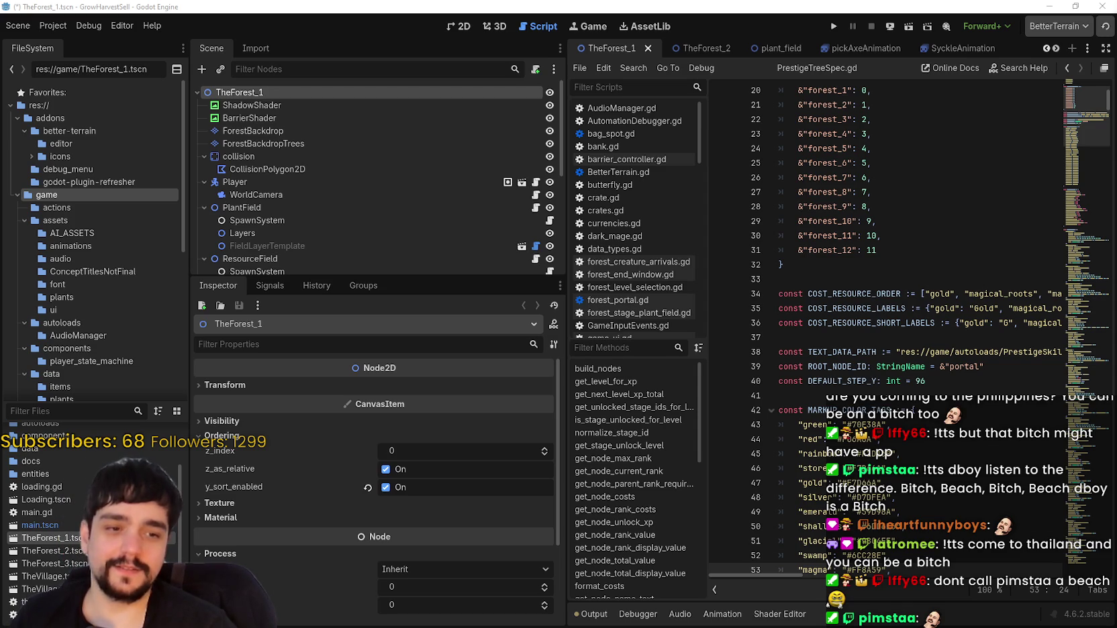
key(alt+Tab)
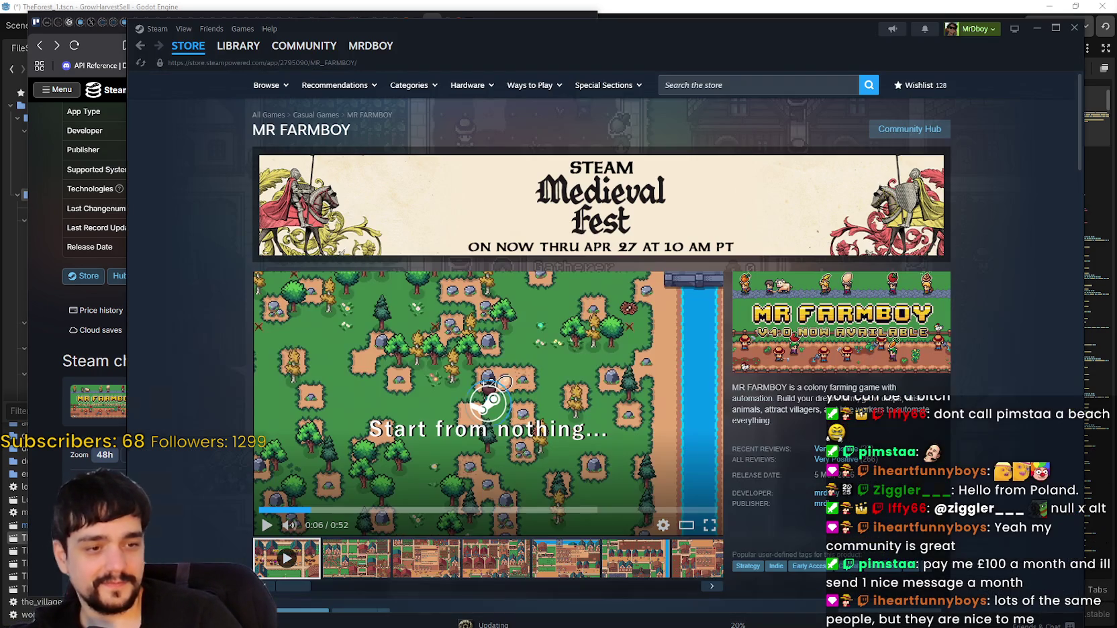
Scroll down the MR FARMBOY Steam store page, then minimise Steam to reveal SteamDB.
scroll(906, 410, down, 2)
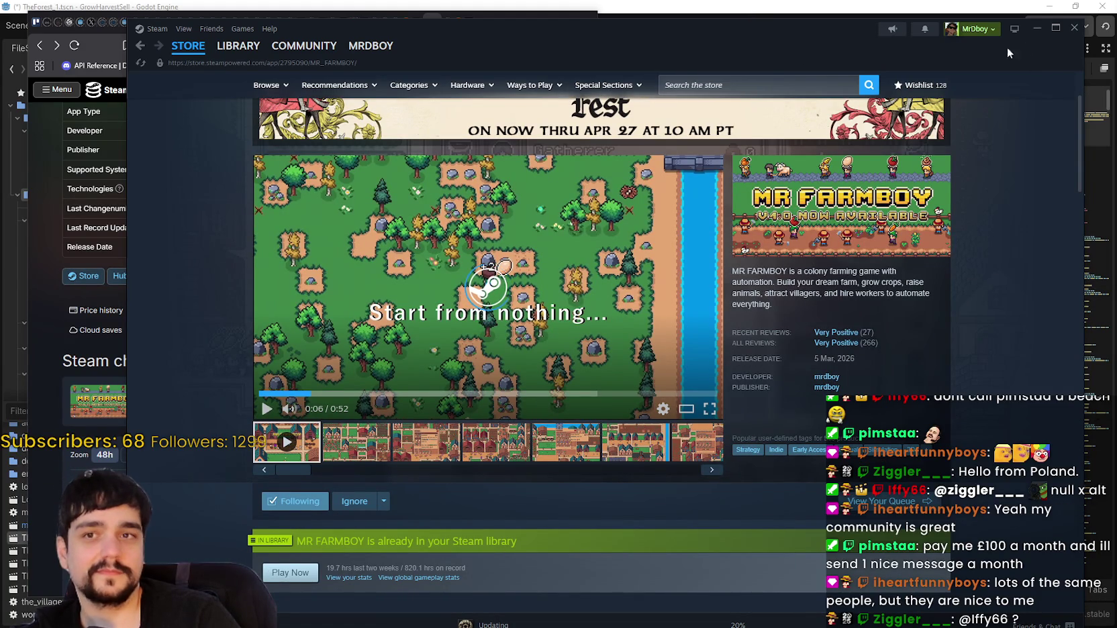
click(1074, 27)
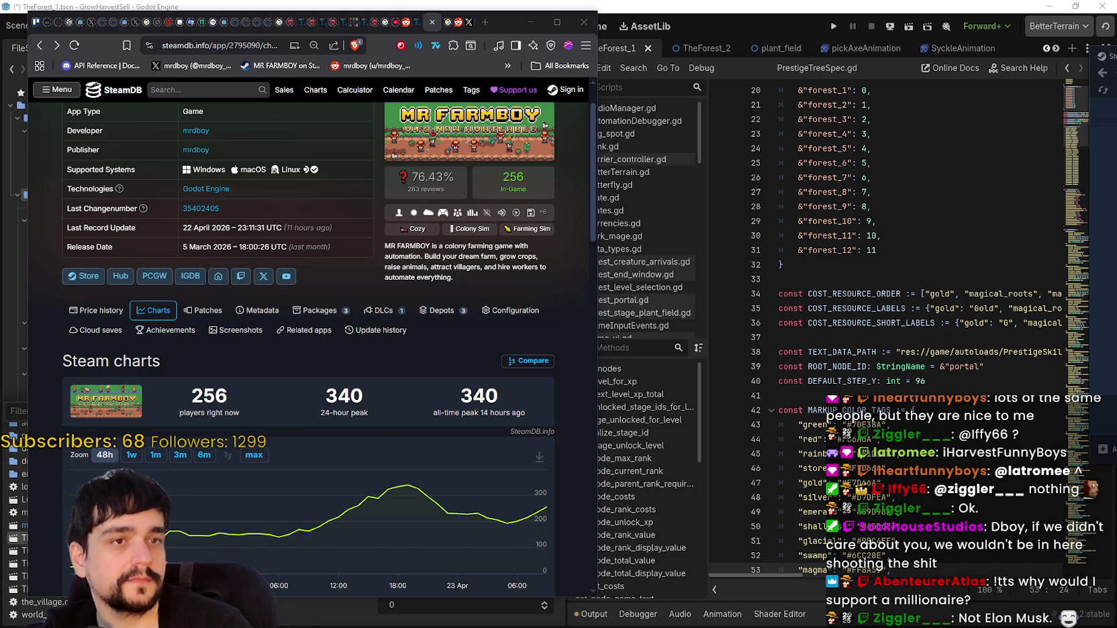
Reload the MR FARMBOY Steam store page to refresh its review summary.
drag(1116, 92, 743, 92)
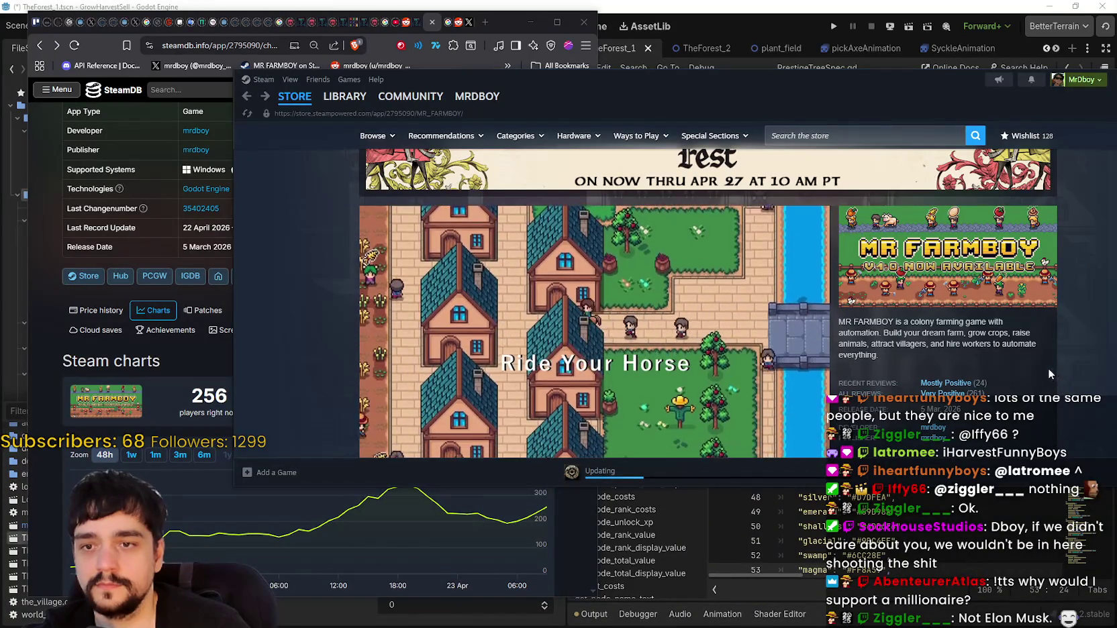
right_click(967, 389)
click(1090, 378)
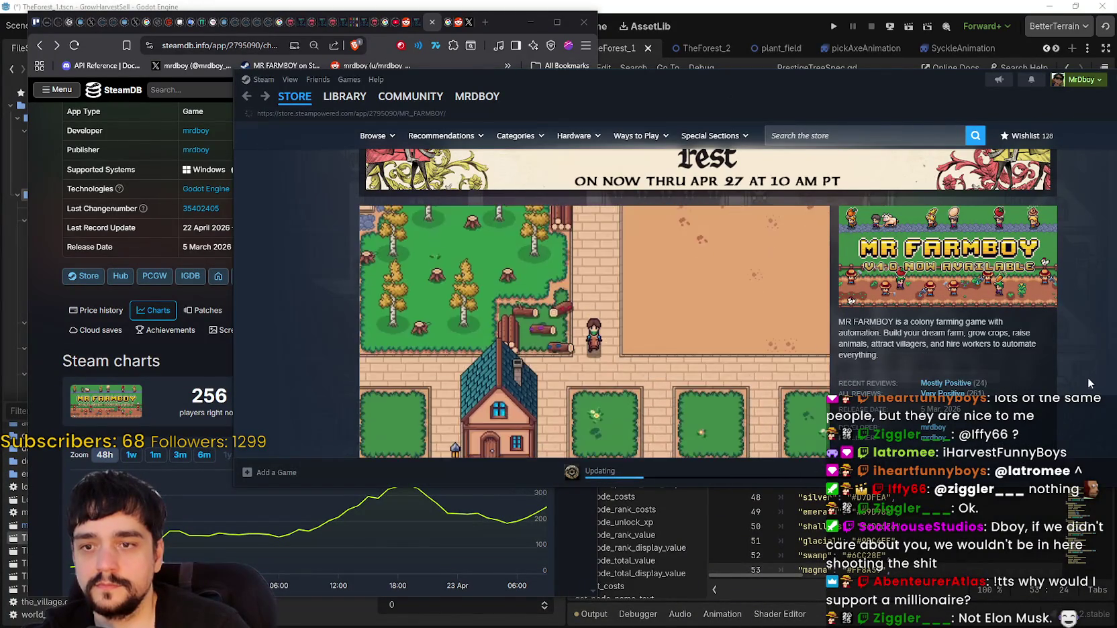
mouse_move(949, 383)
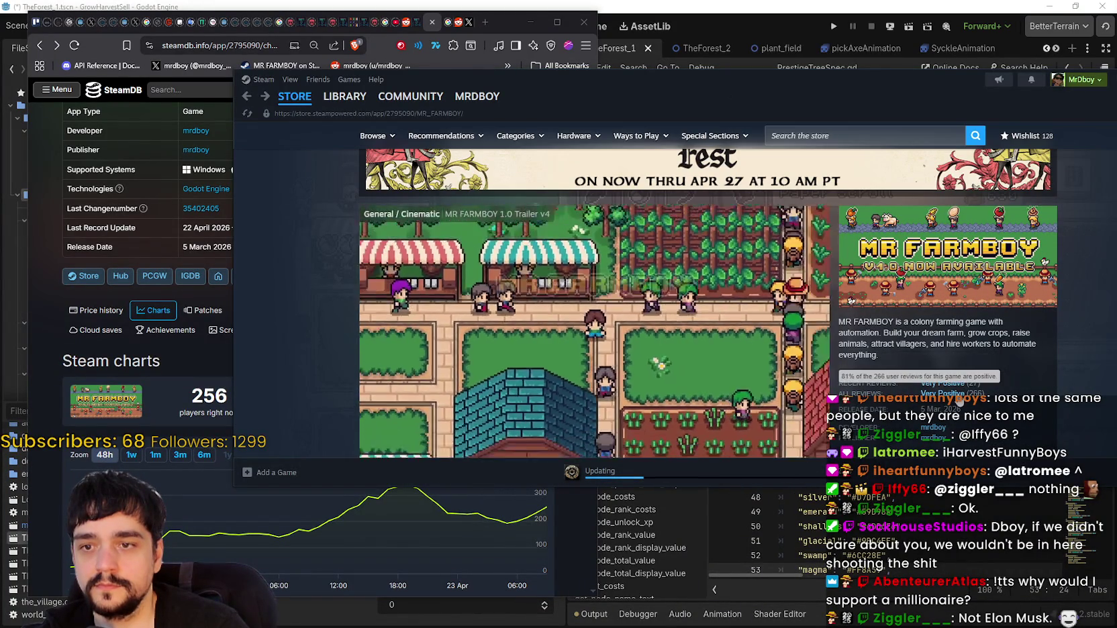
Reposition and narrow the Steam window, minimise it, and return to Godot's PrestigeTreeSpec.gd.
drag(884, 103, 823, 99)
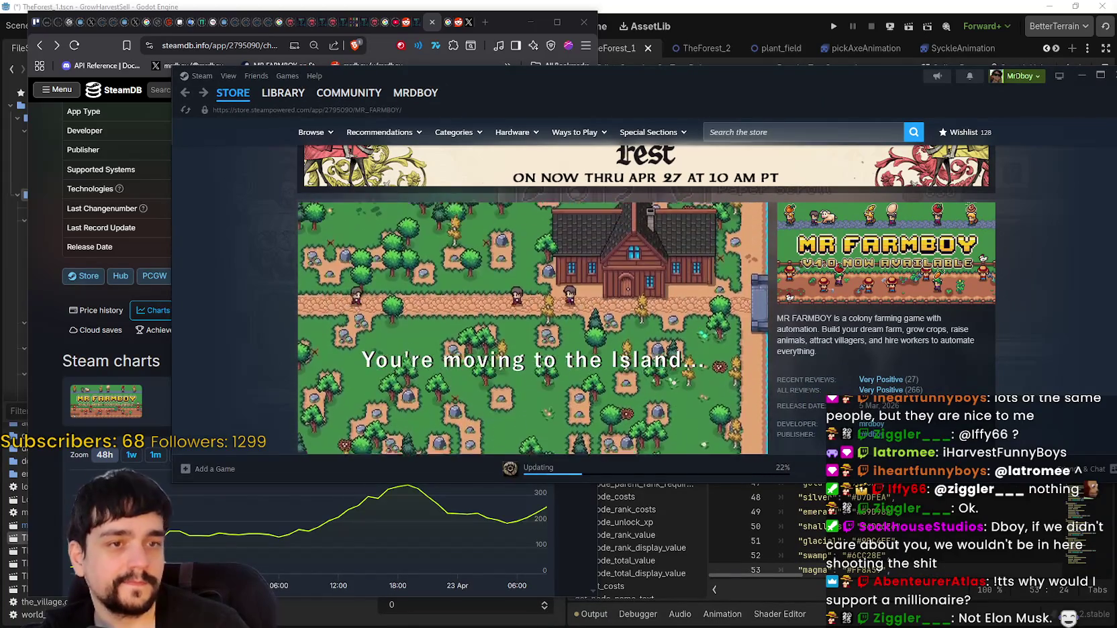
drag(689, 97, 700, 85)
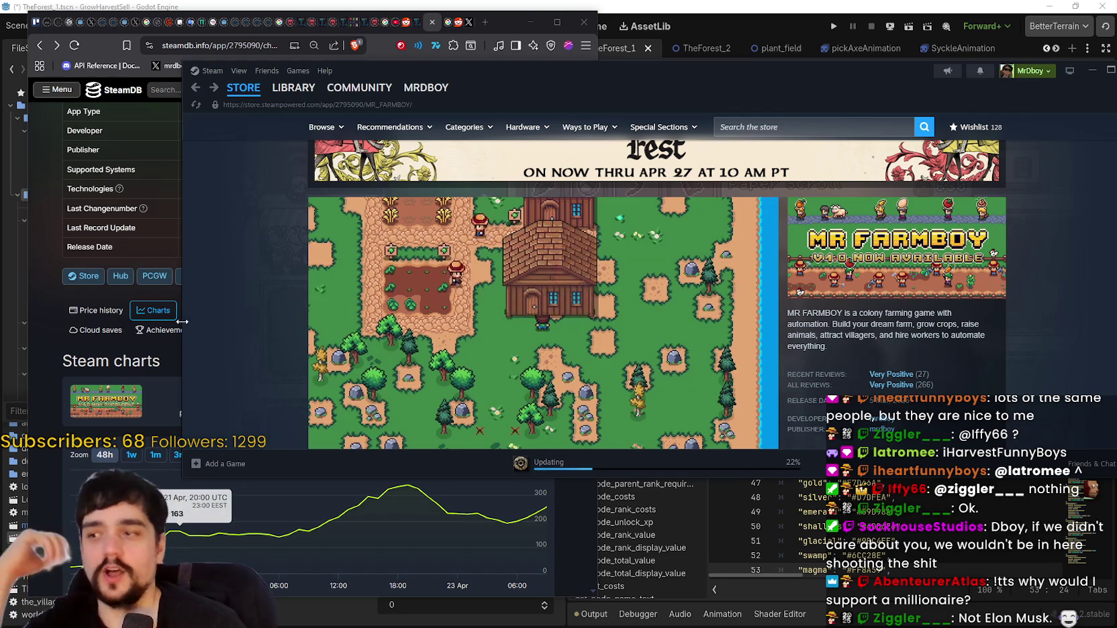
drag(182, 338, 528, 338)
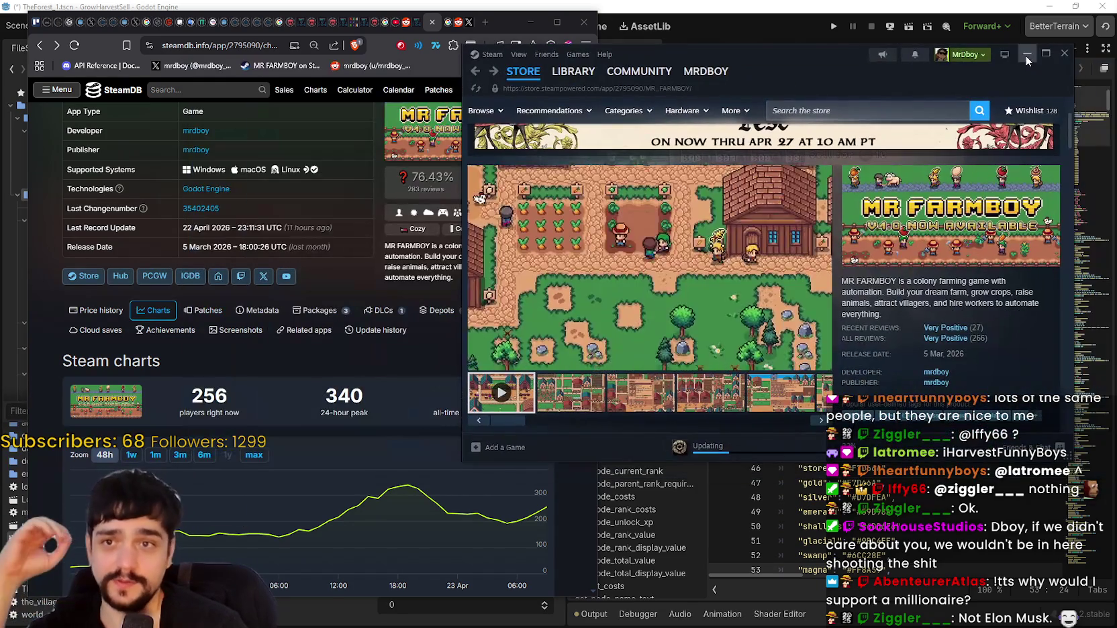
click(1026, 55)
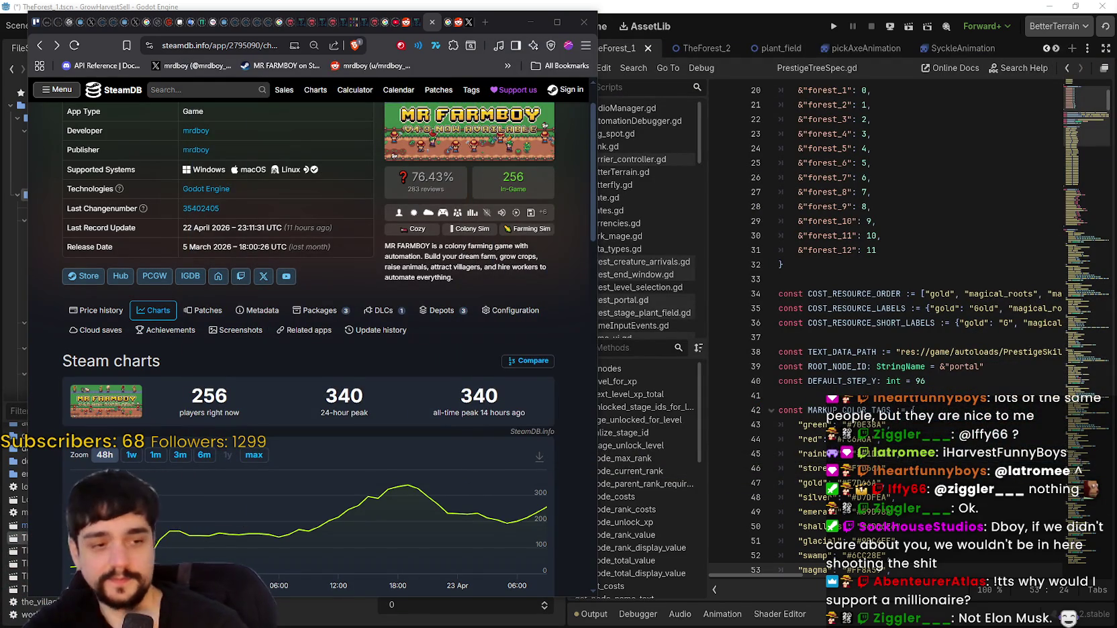
click(879, 280)
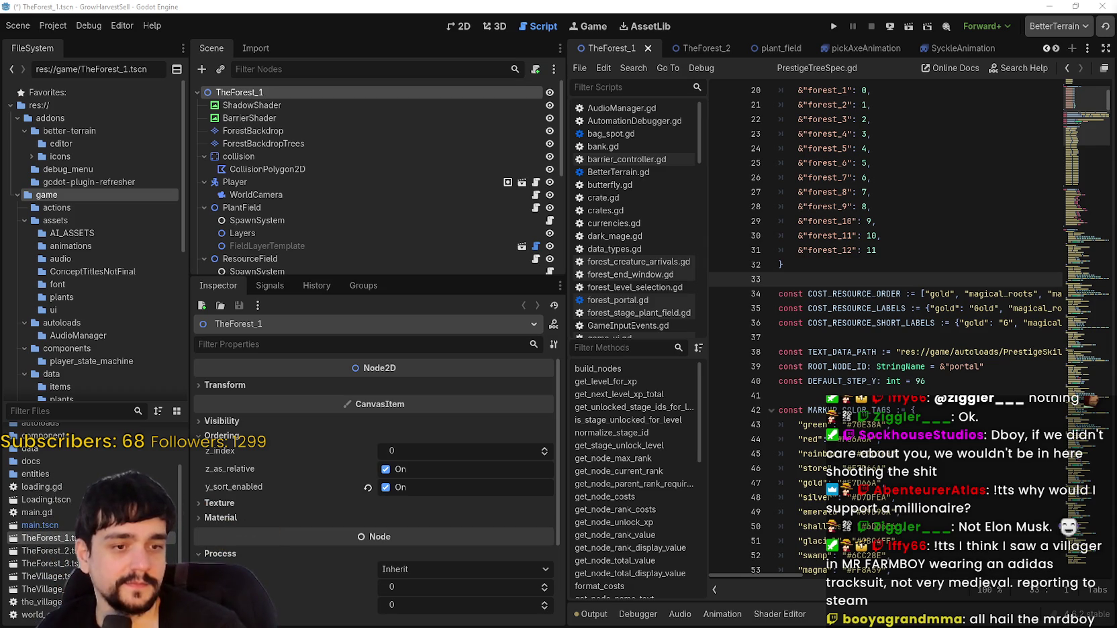
key(alt+Tab)
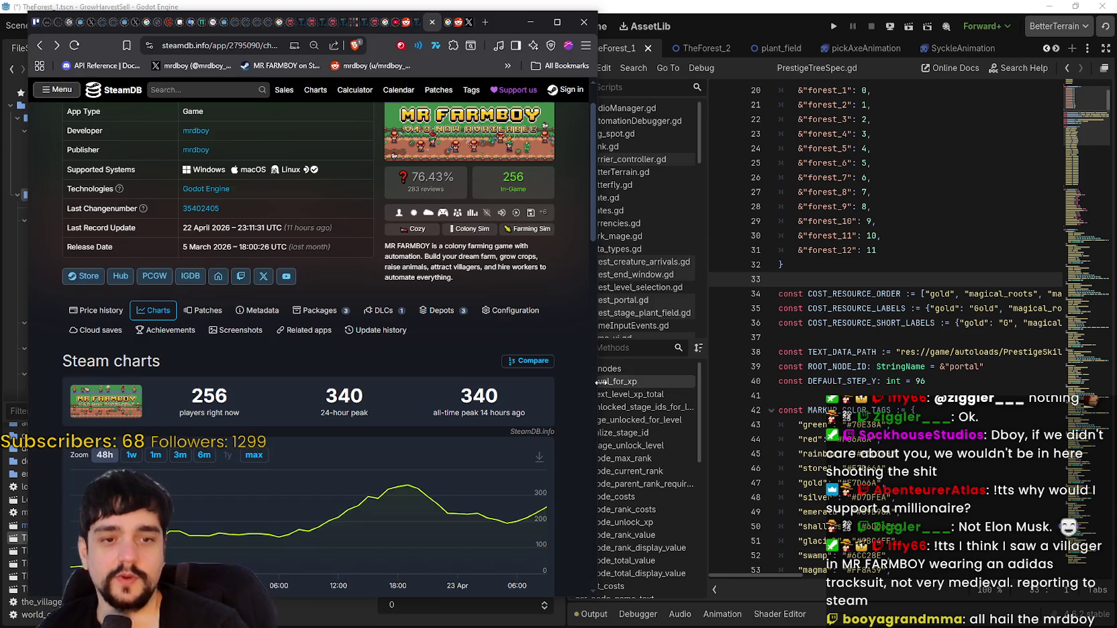
Move the browser right and switch the SteamDB player chart to the one-week view.
mouse_move(554, 512)
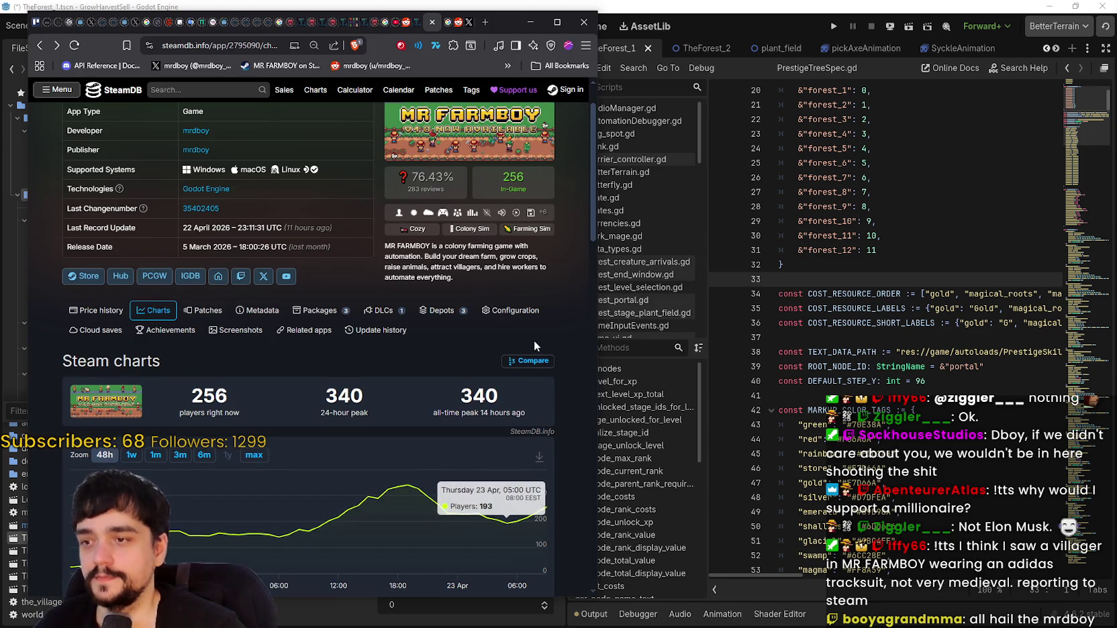
scroll(550, 333, down, 2)
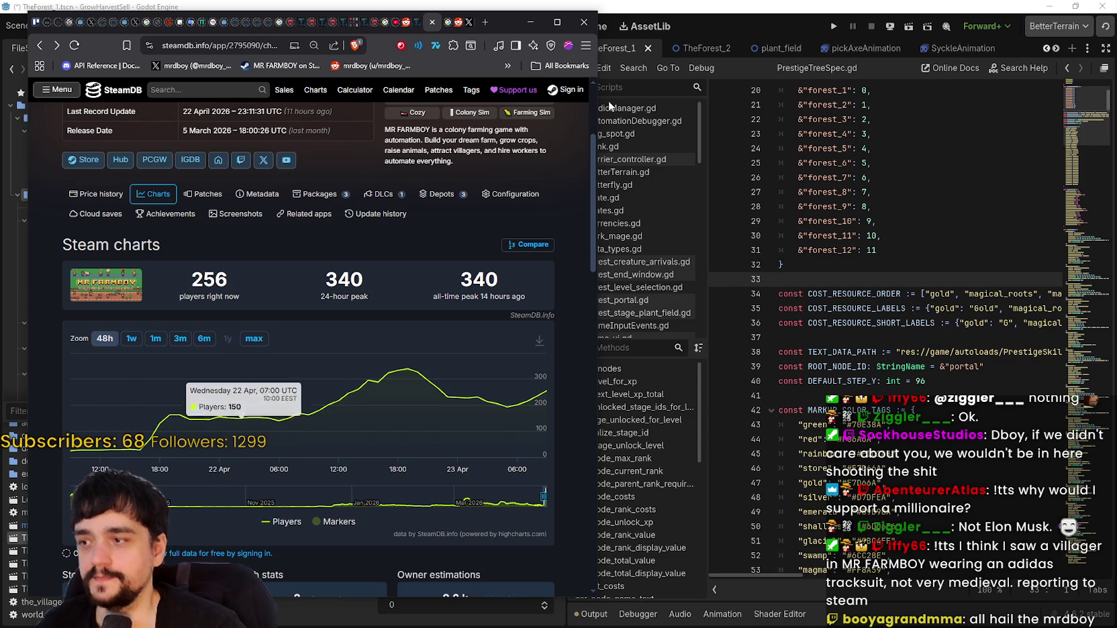
drag(505, 18, 652, 17)
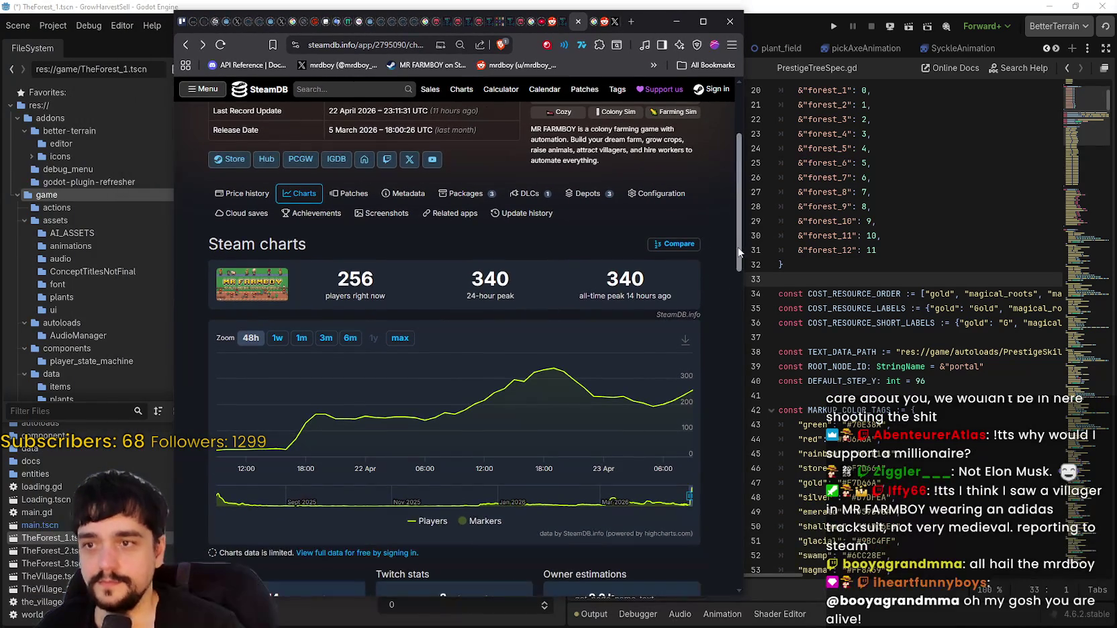
scroll(735, 255, up, 2)
scroll(747, 223, up, 2)
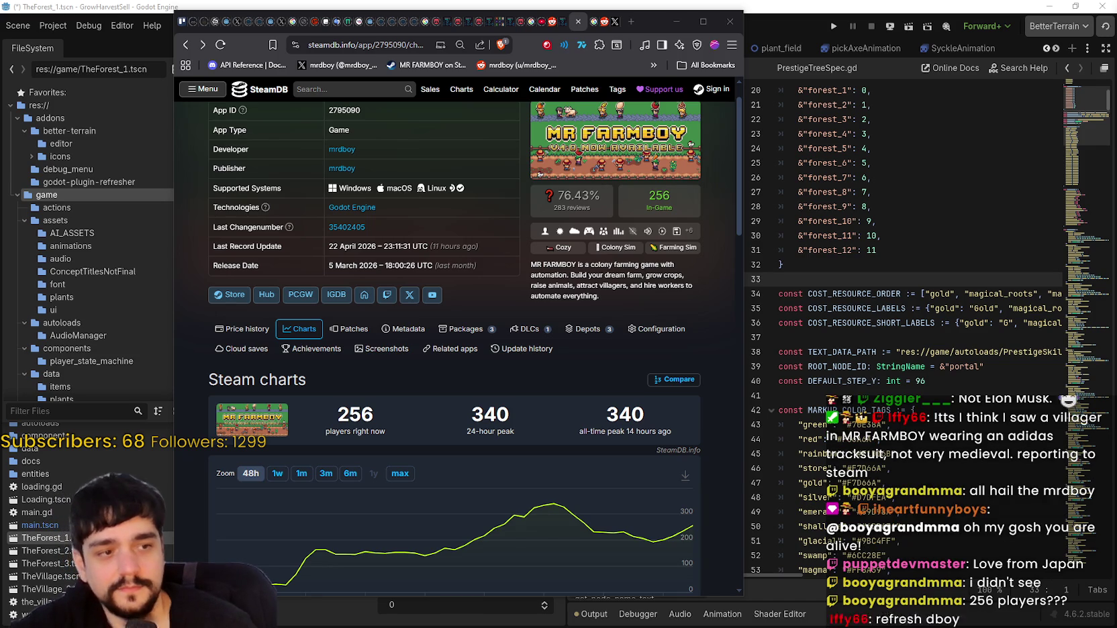
scroll(371, 532, down, 1)
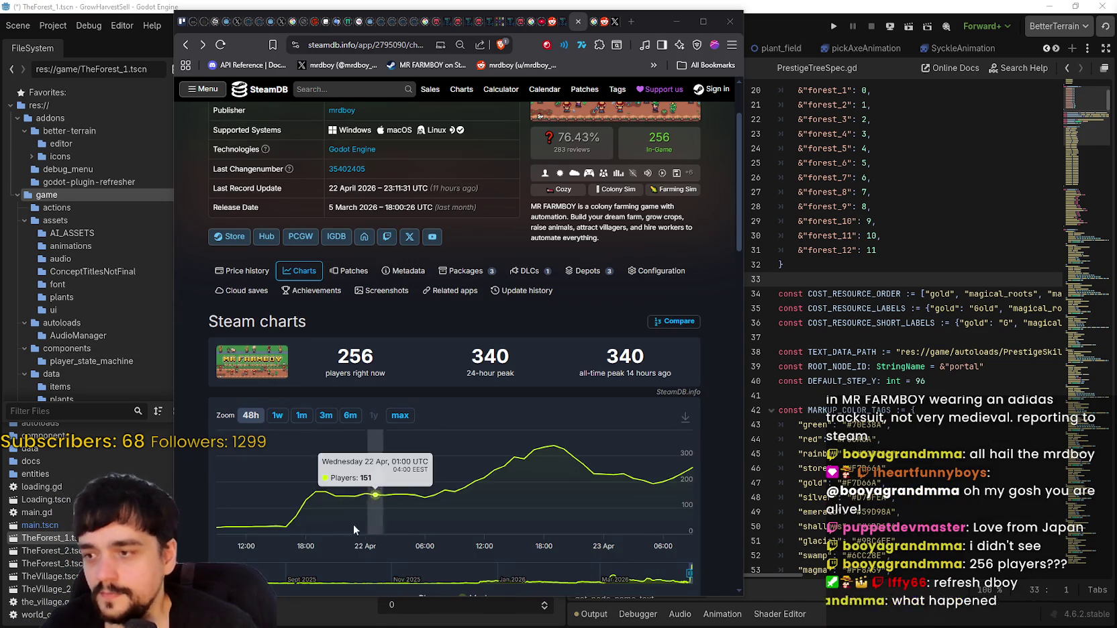
click(279, 418)
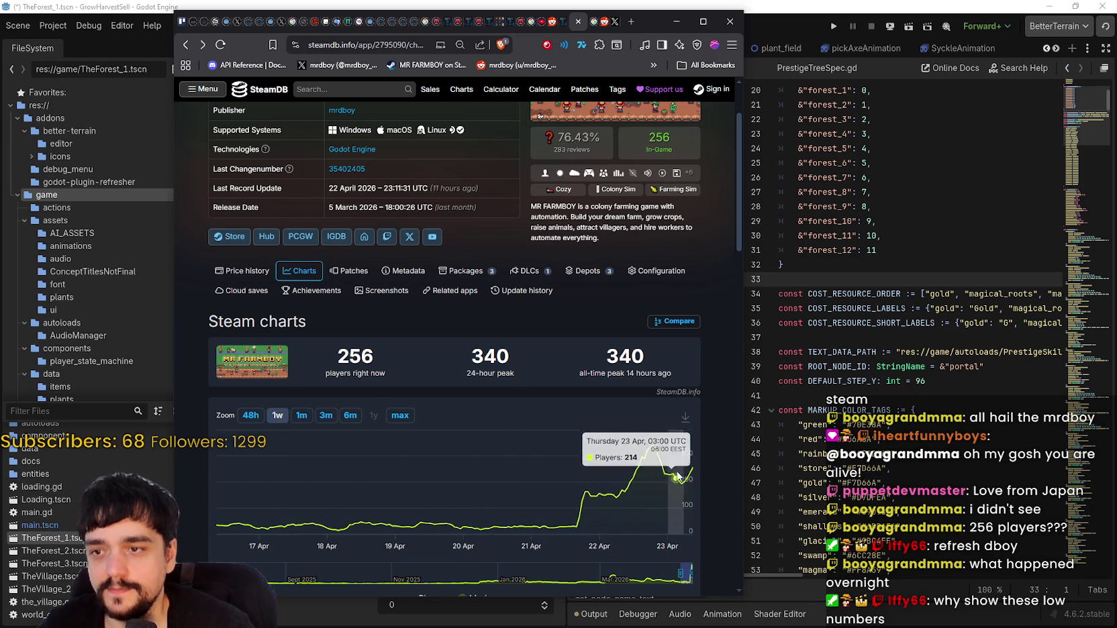
scroll(529, 450, up, 2)
scroll(491, 486, down, 3)
scroll(589, 432, up, 3)
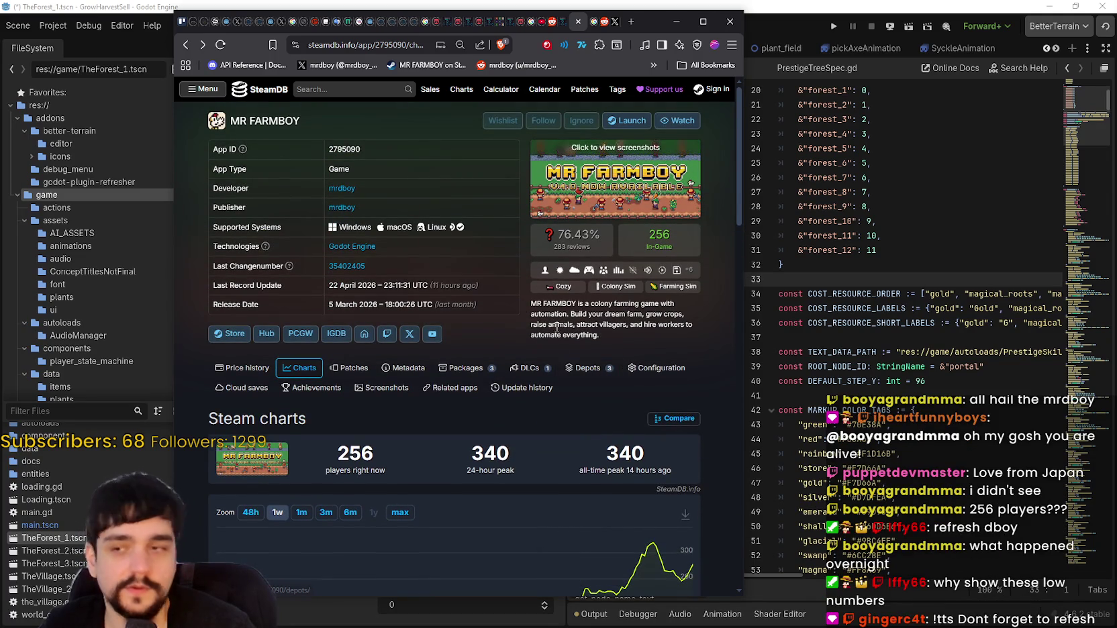
Reload the SteamDB page so the current player count updates to 264.
right_click(560, 356)
click(611, 392)
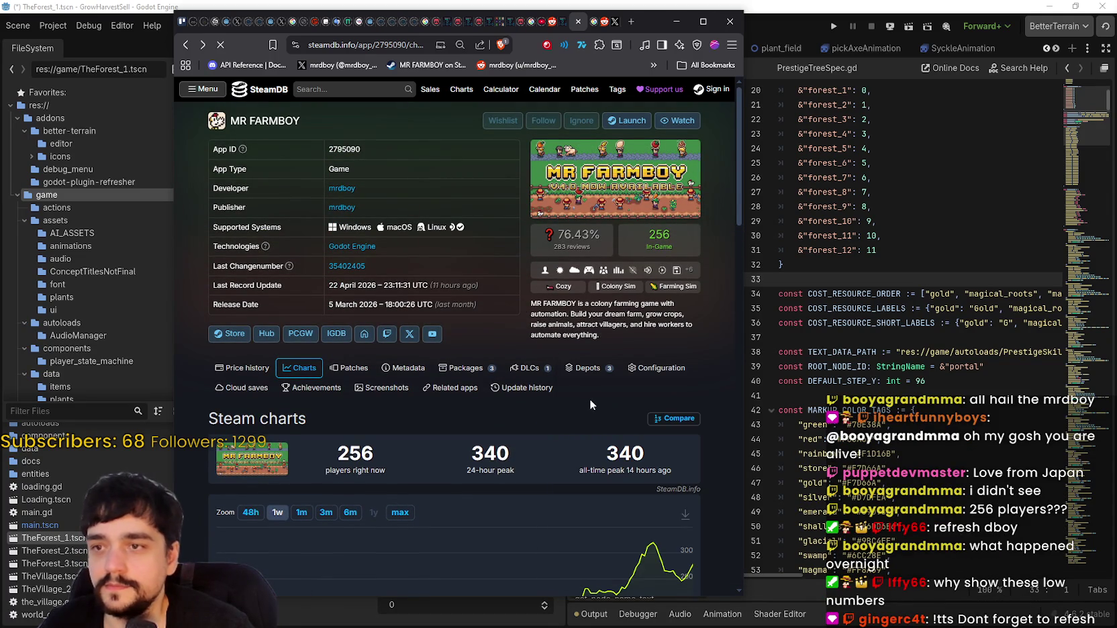
scroll(590, 385, down, 3)
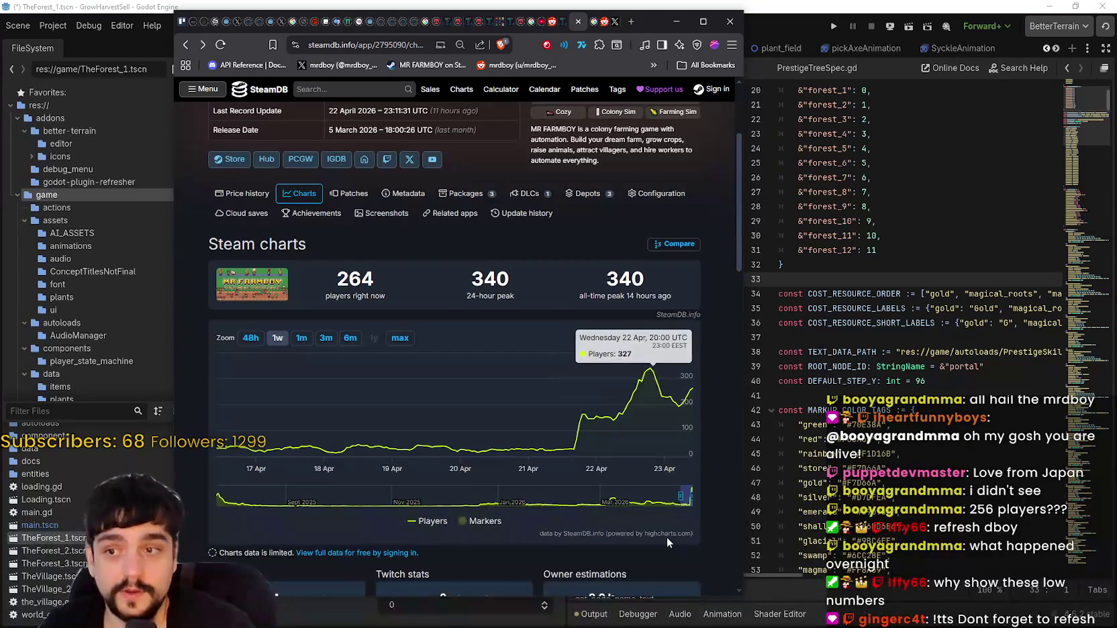
scroll(667, 537, up, 3)
scroll(559, 415, down, 2)
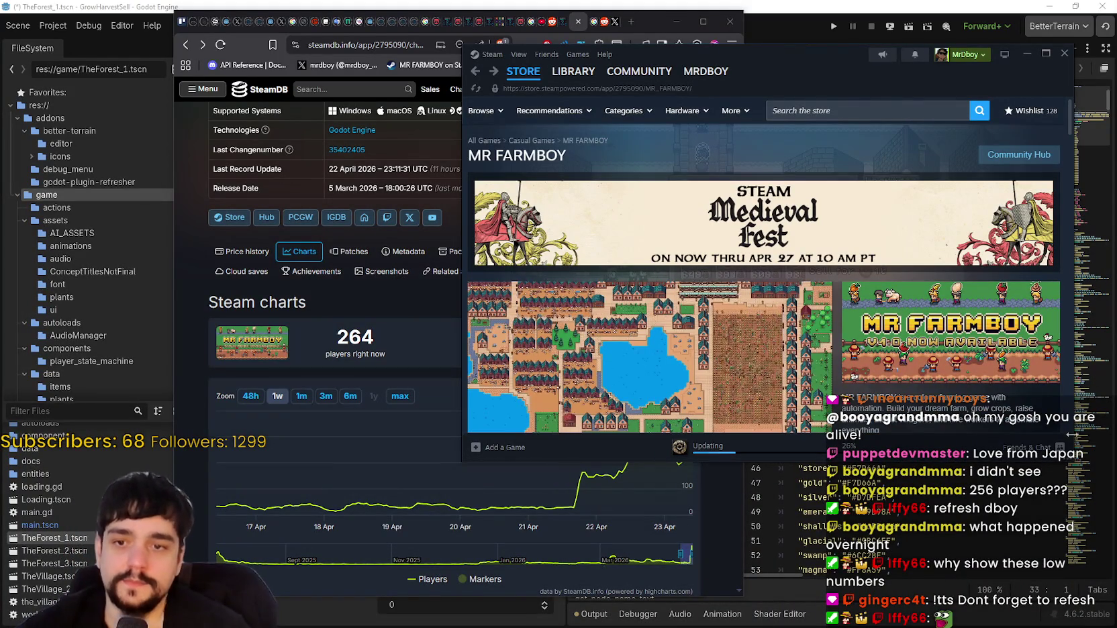
Make the Steam window taller, shift SteamDB left, and open the account's wishlist.
drag(1073, 462, 1039, 578)
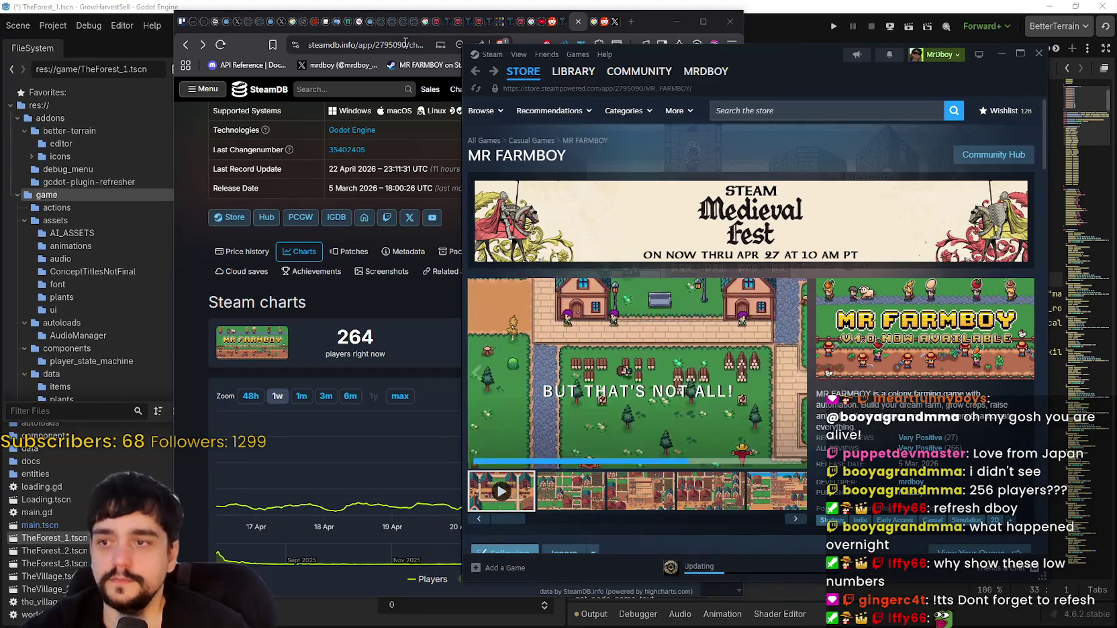
click(616, 27)
drag(648, 25, 492, 16)
click(805, 61)
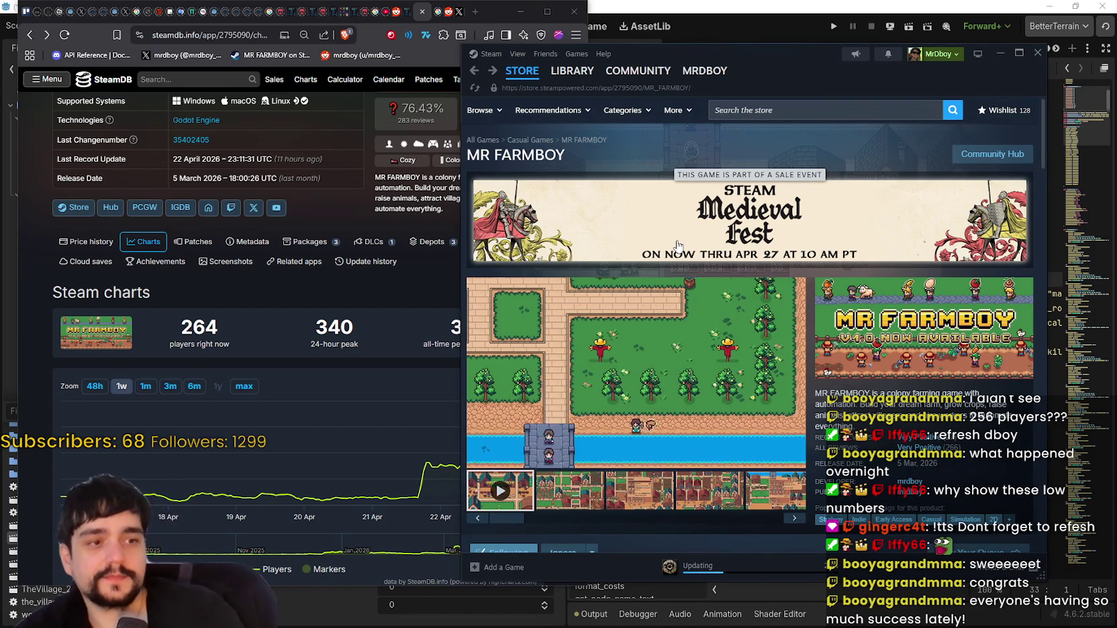
click(738, 110)
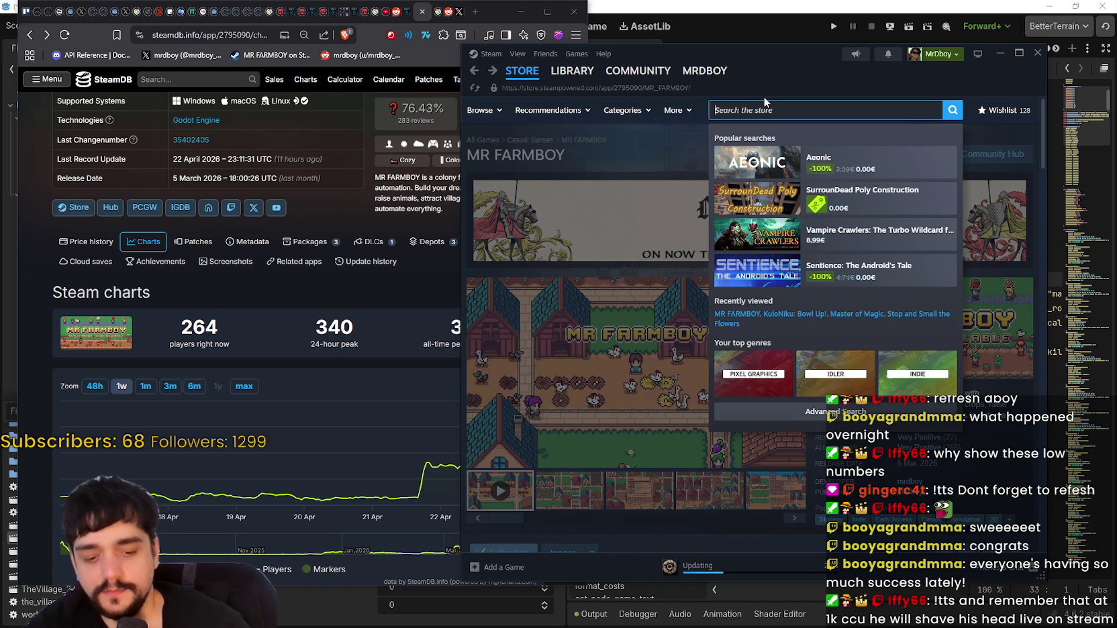
click(984, 143)
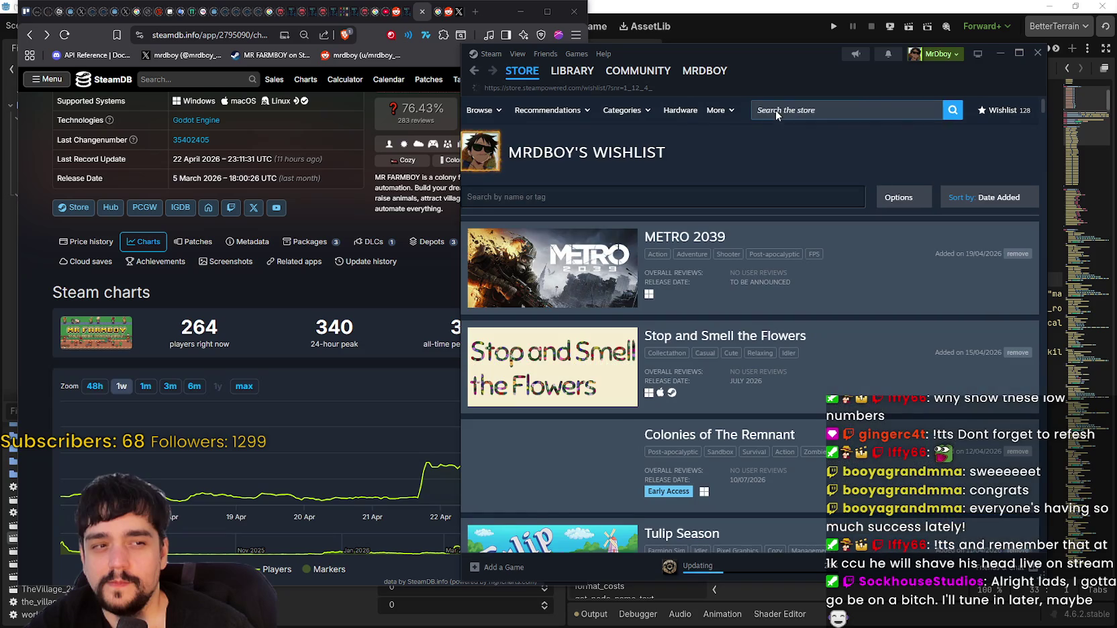
Scroll through the wishlist and back up, then filter it by 'lak' to show Alpine Lake.
click(752, 196)
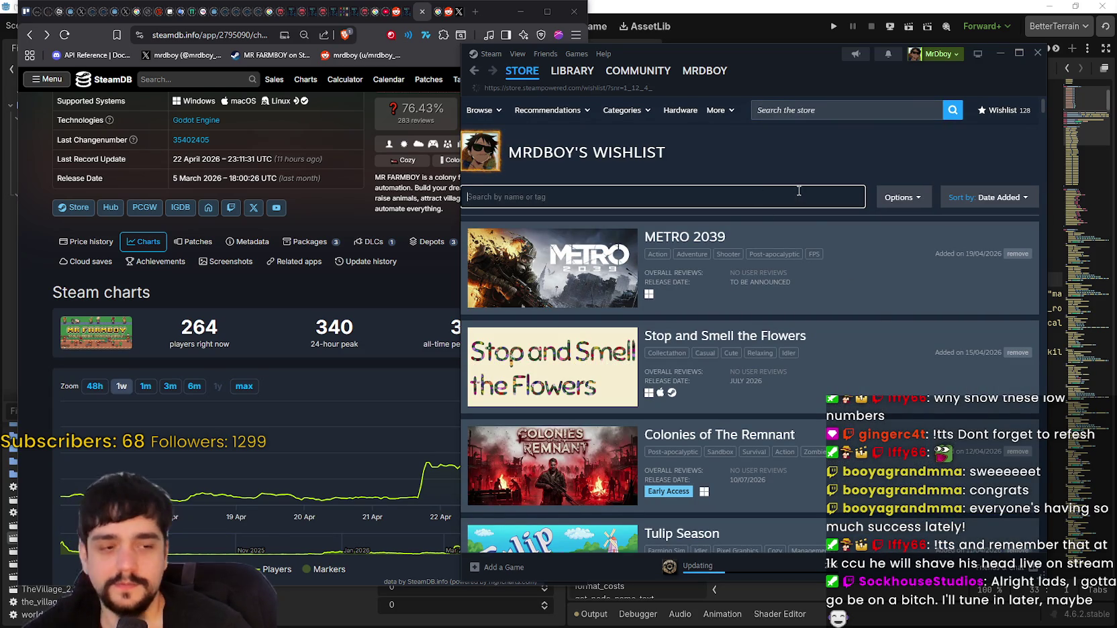
scroll(749, 371, down, 3)
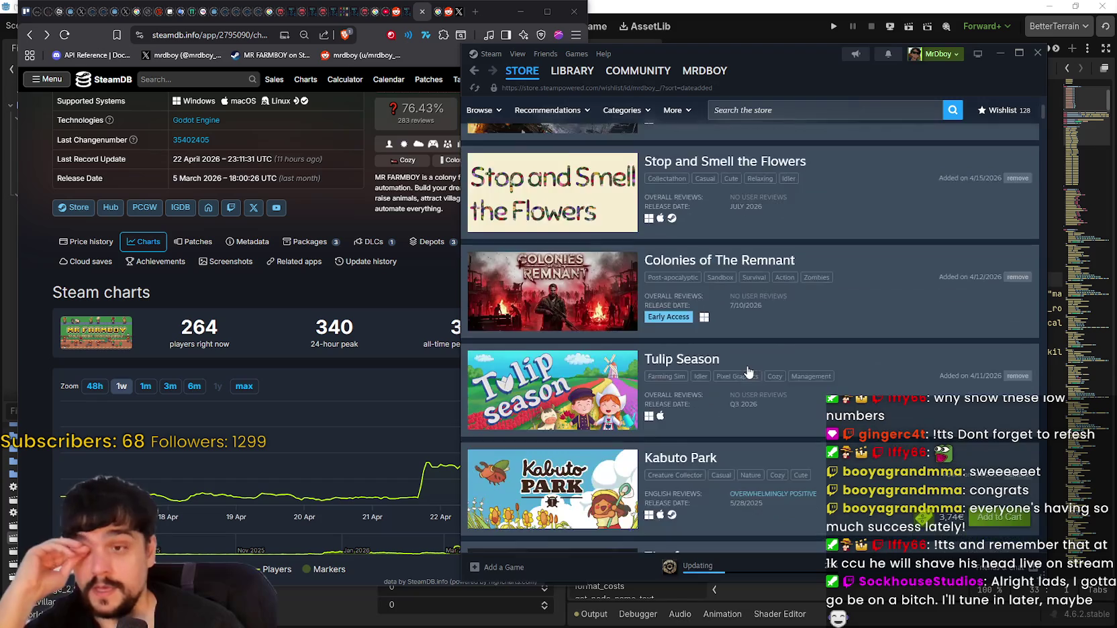
scroll(748, 372, down, 6)
scroll(735, 364, down, 10)
scroll(729, 351, down, 10)
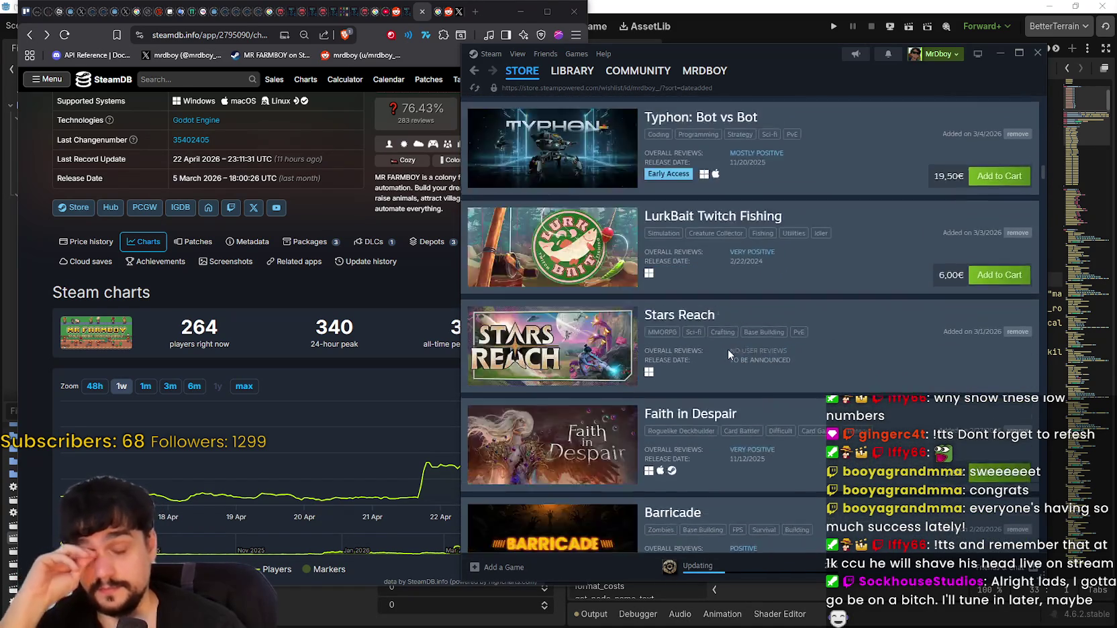
scroll(727, 349, down, 3)
scroll(715, 349, down, 5)
scroll(792, 407, down, 5)
scroll(854, 364, up, 10)
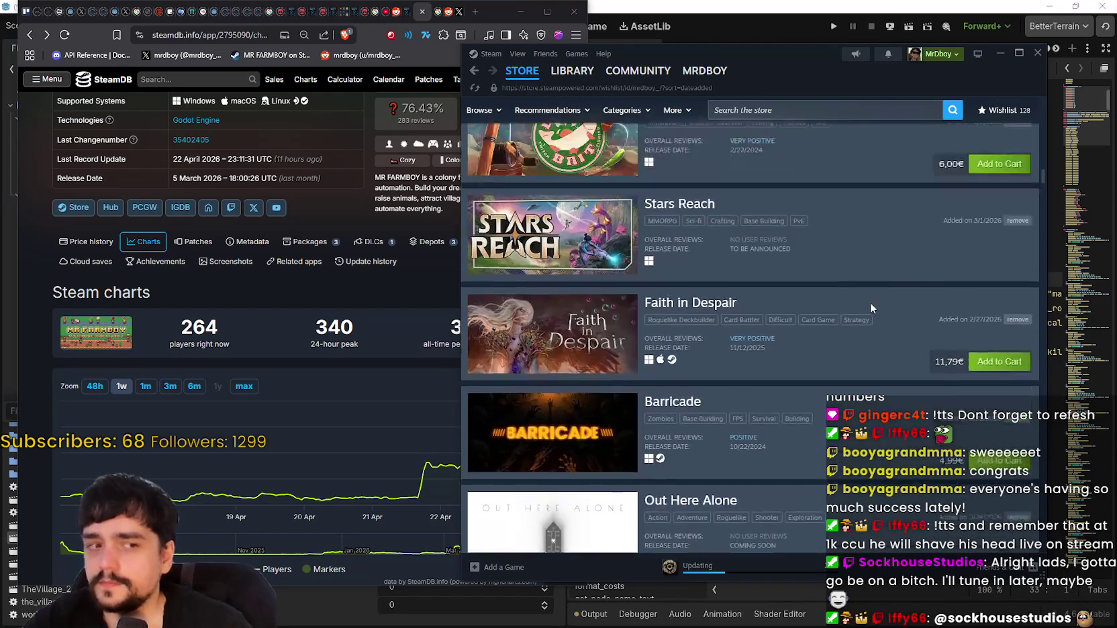
scroll(855, 316, up, 20)
scroll(711, 226, up, 7)
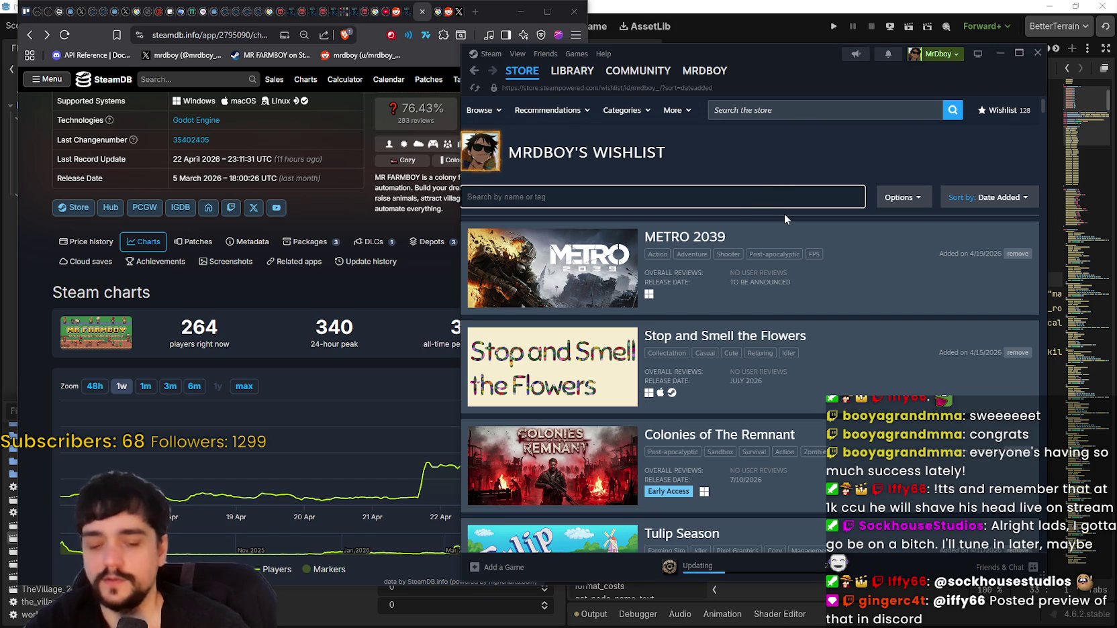
text(lak)
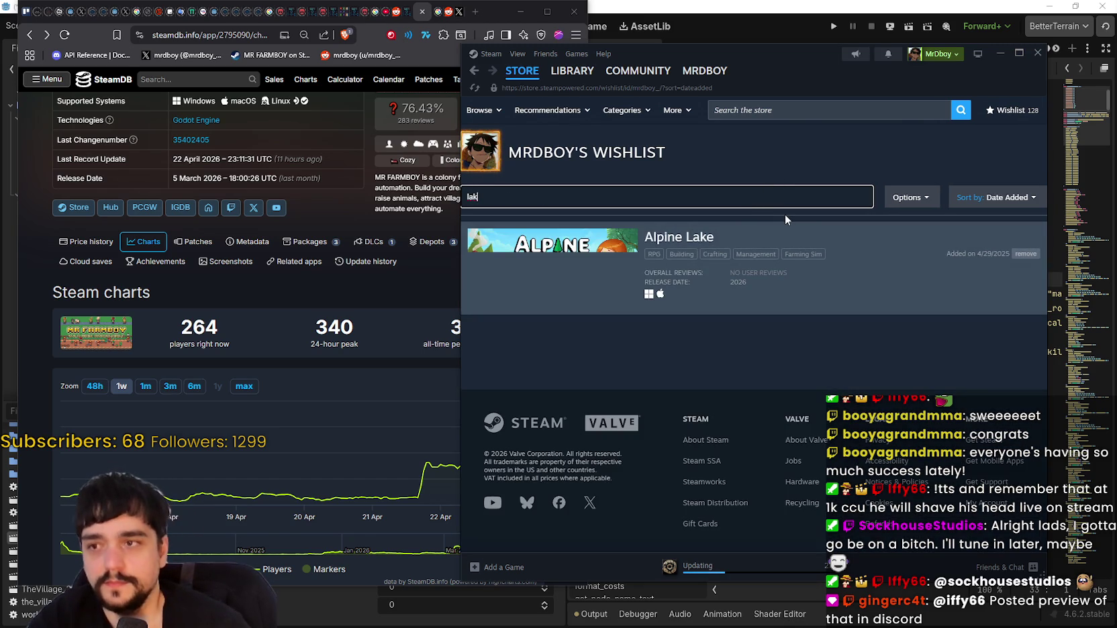
Open the Alpine Lake store page and bring Discord's shared image into view.
click(746, 307)
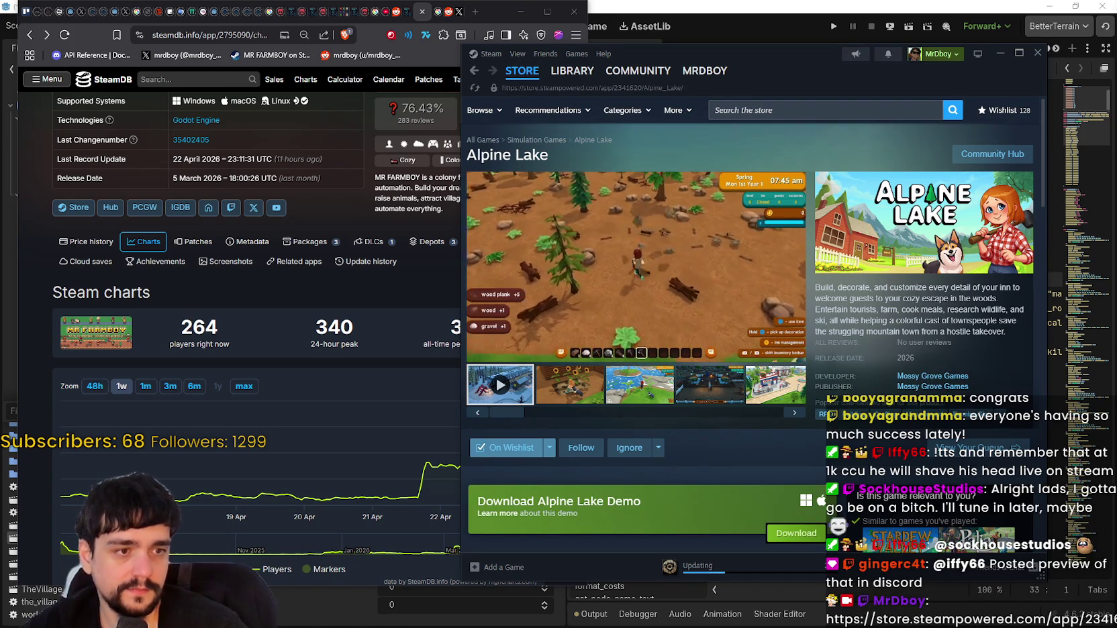
scroll(719, 465, down, 1)
scroll(711, 445, up, 1)
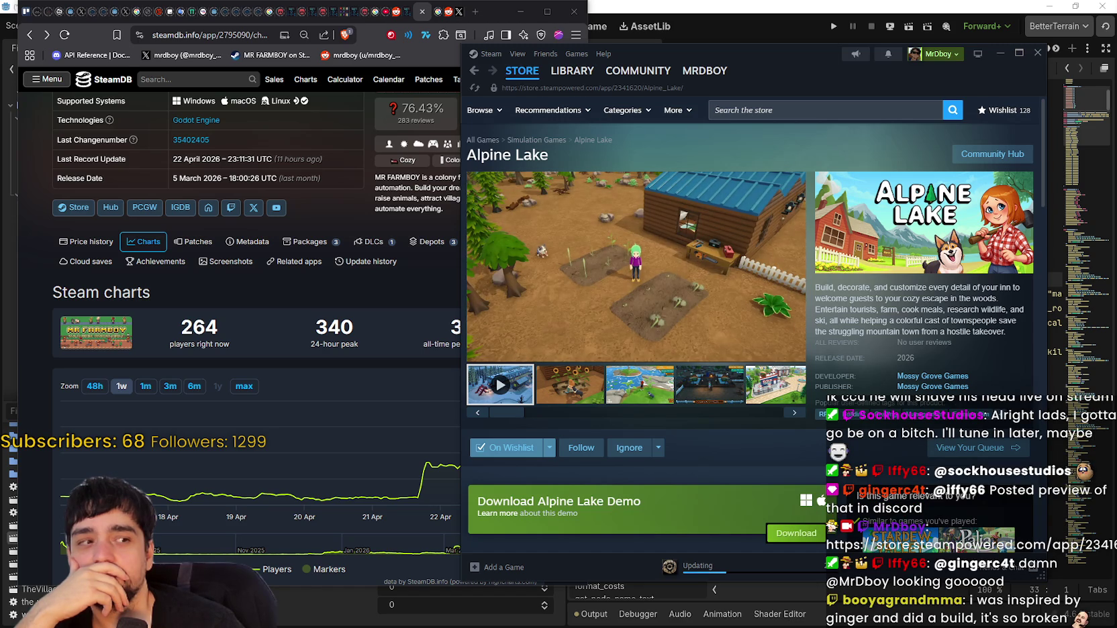
mouse_move(1116, 59)
mouse_down()
mouse_move(678, 59)
mouse_move(569, 17)
mouse_move(538, 18)
mouse_up()
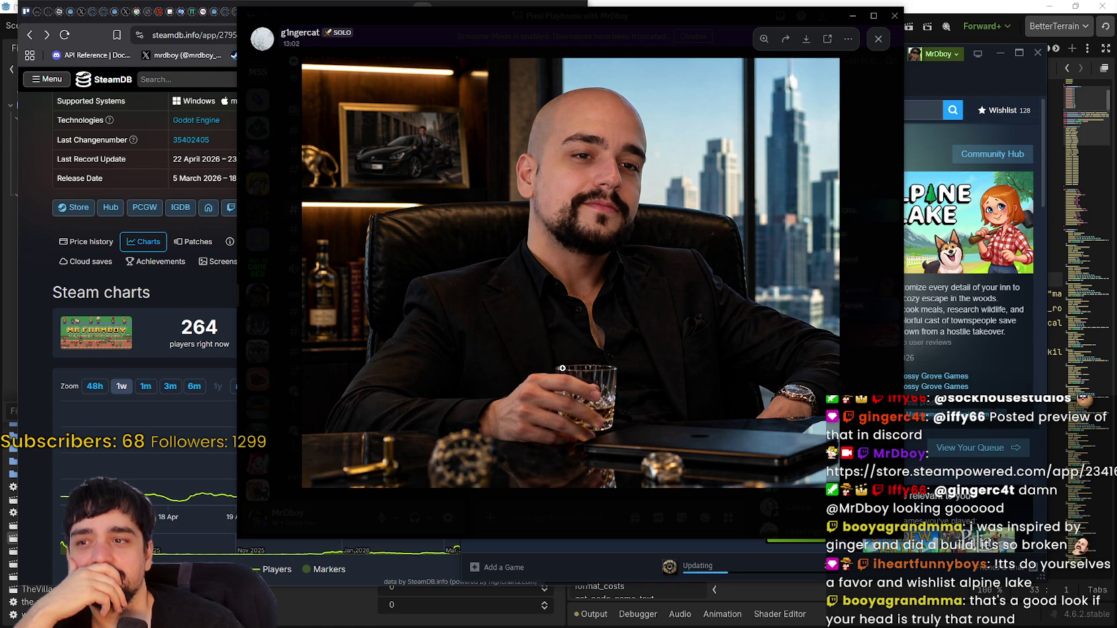
Zoom in and out on the shared Discord photo, including the whiskey glass and watch.
click(417, 148)
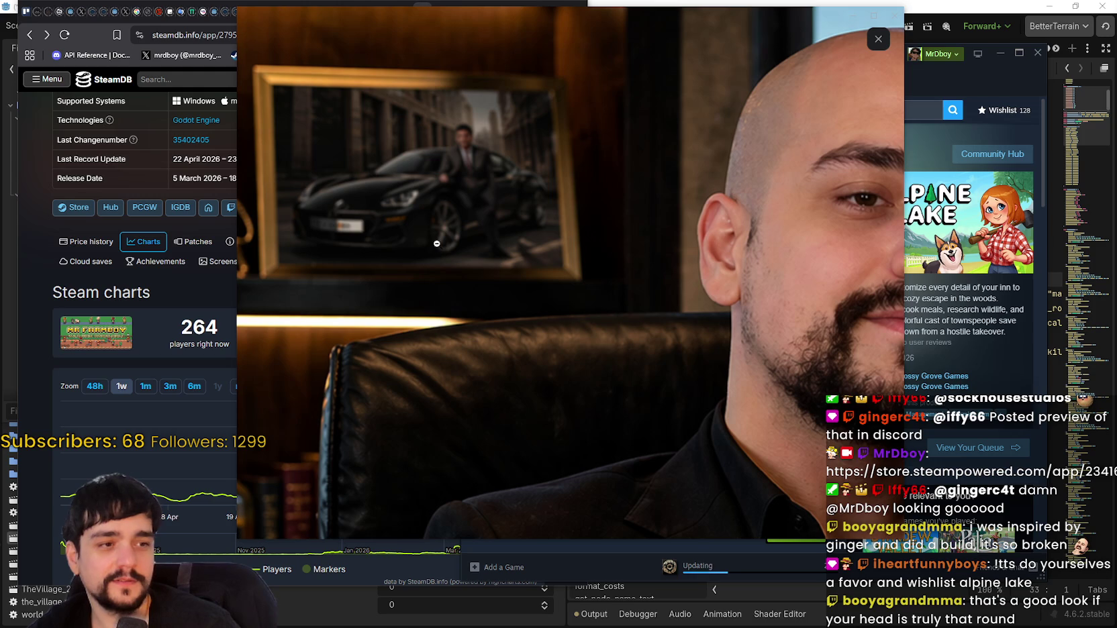
click(440, 265)
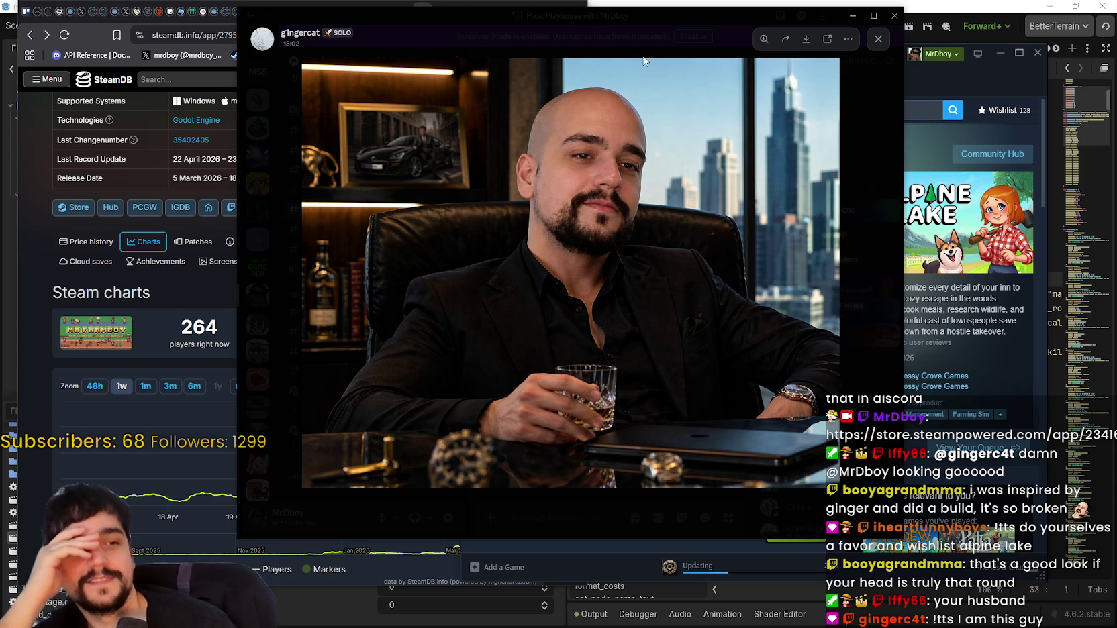
click(657, 18)
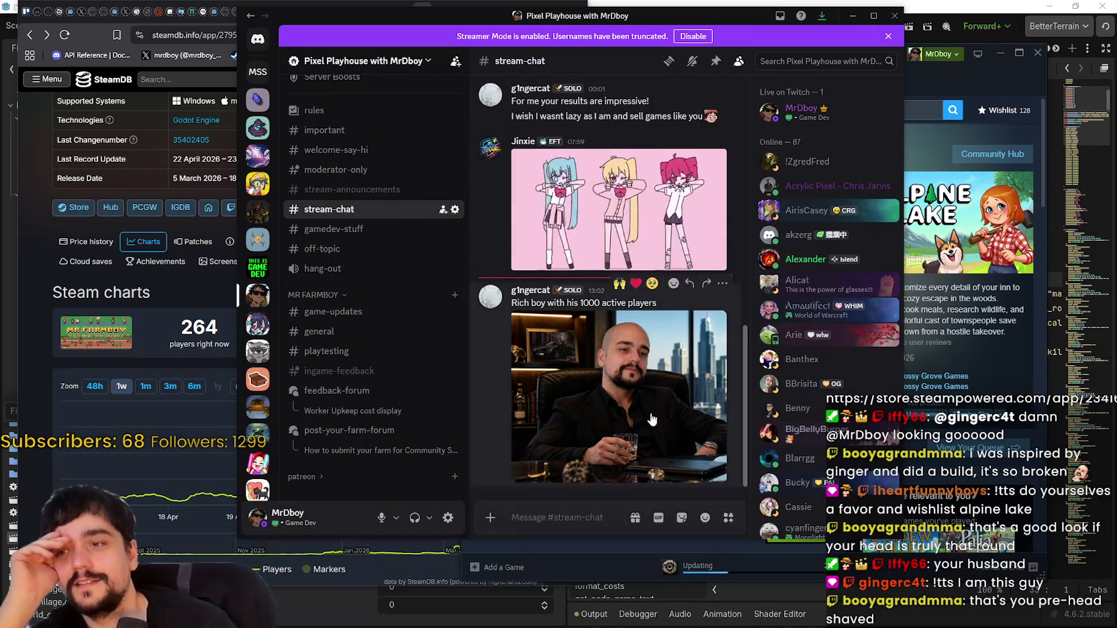
click(604, 349)
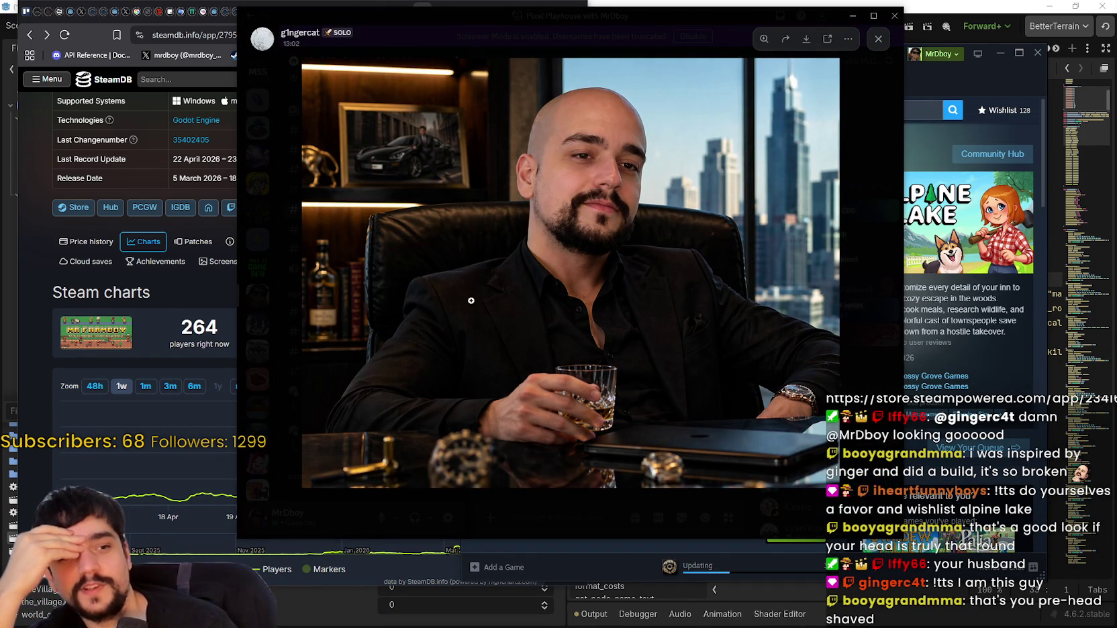
click(611, 417)
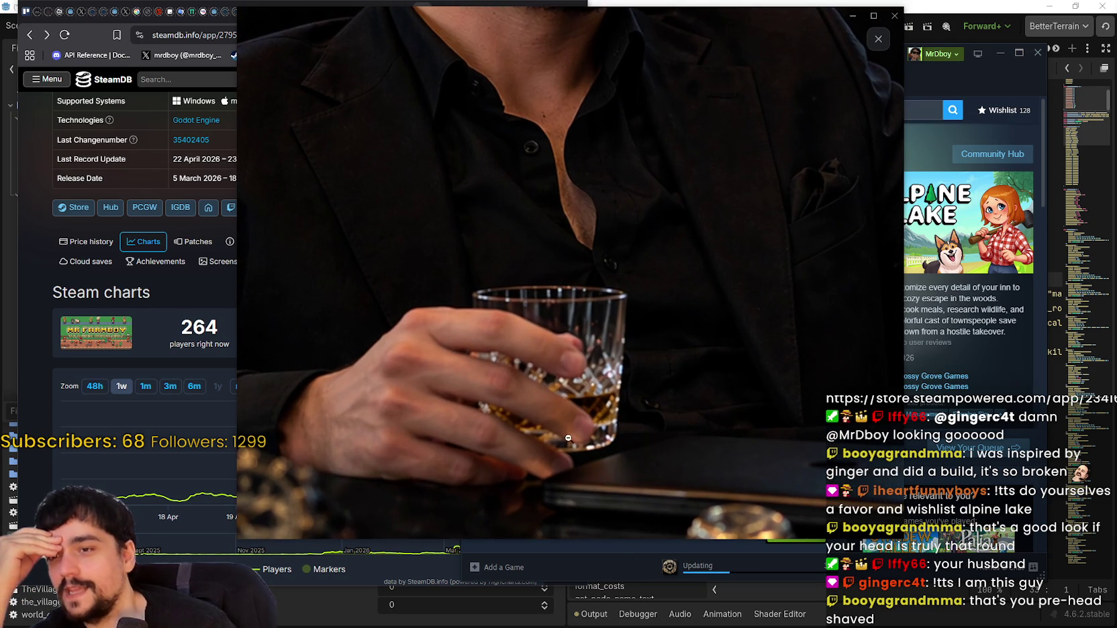
click(567, 398)
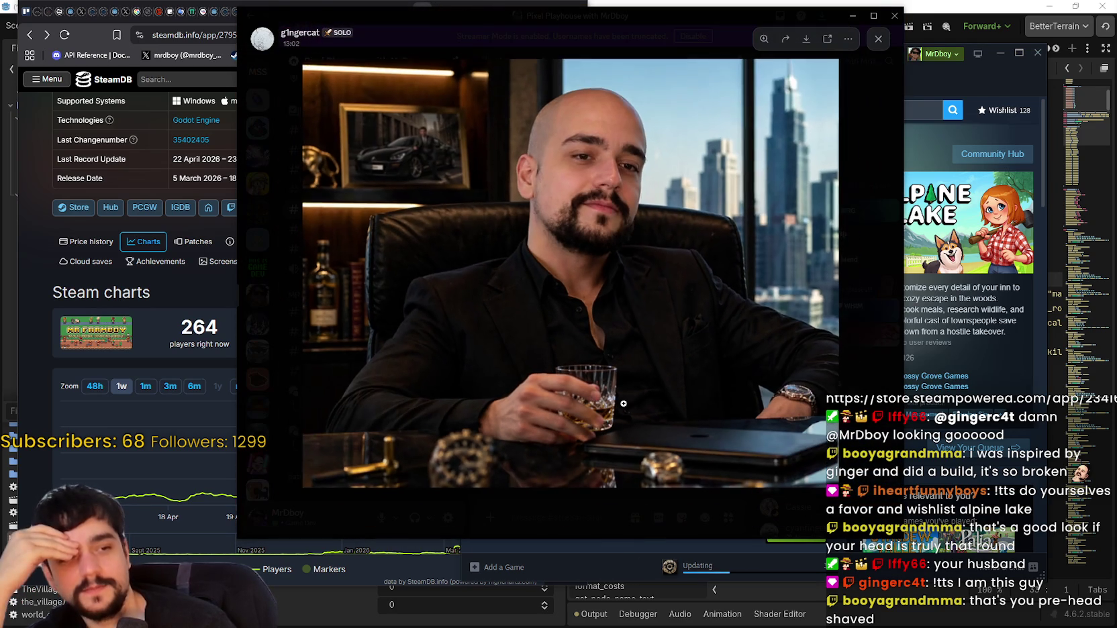
click(807, 409)
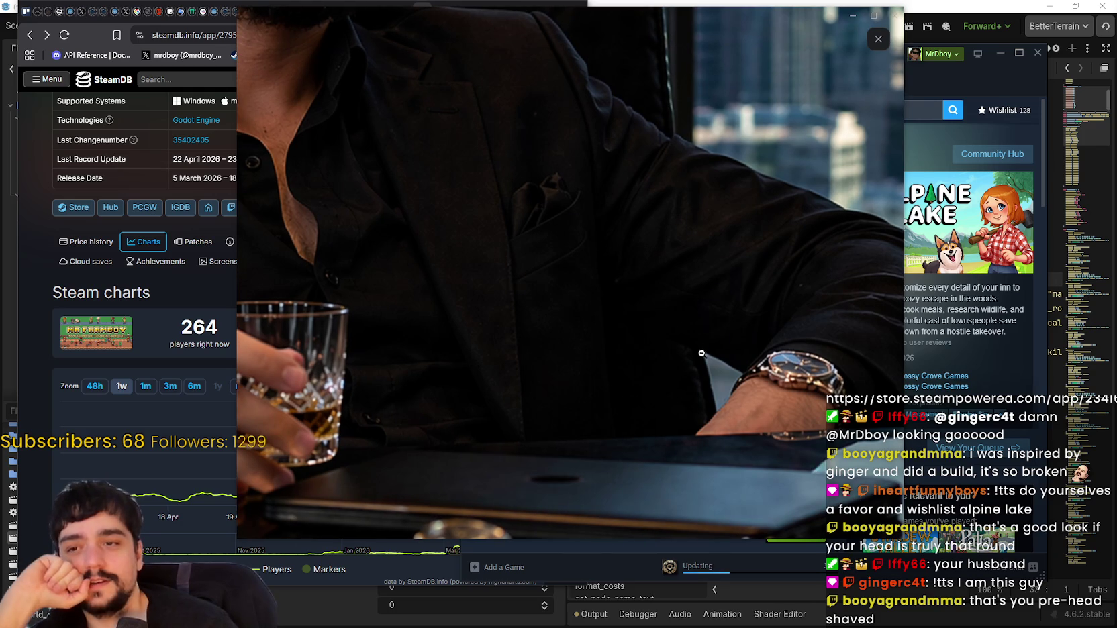
click(485, 335)
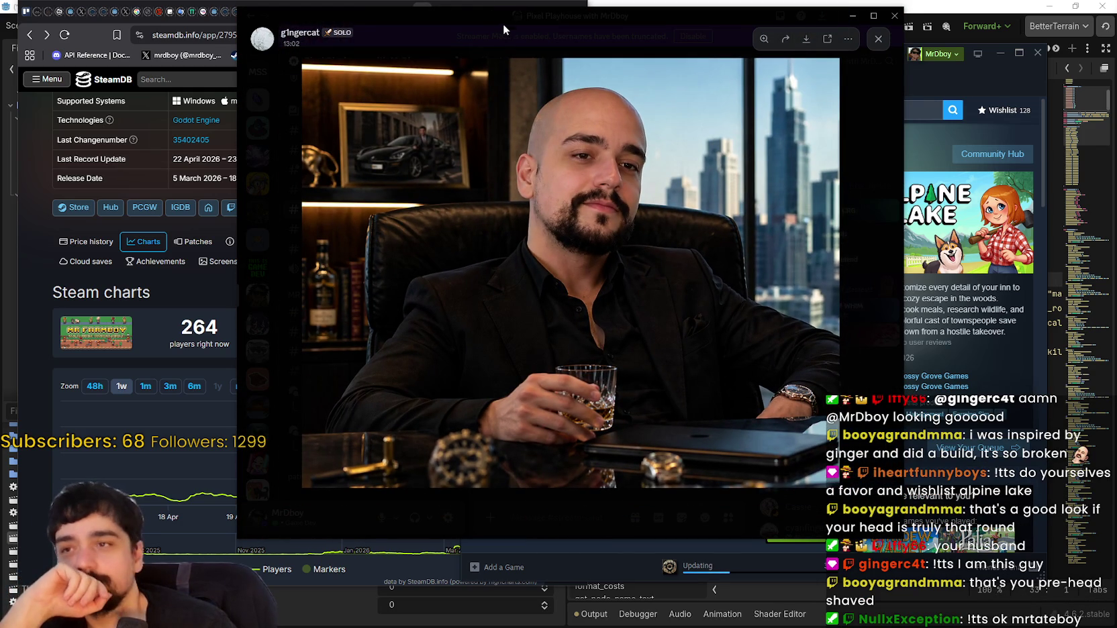
Drag the image viewer aside and back, dismiss it, and nudge the Steam window left.
mouse_move(498, 20)
mouse_down()
mouse_move(764, 48)
mouse_move(1116, 61)
mouse_up()
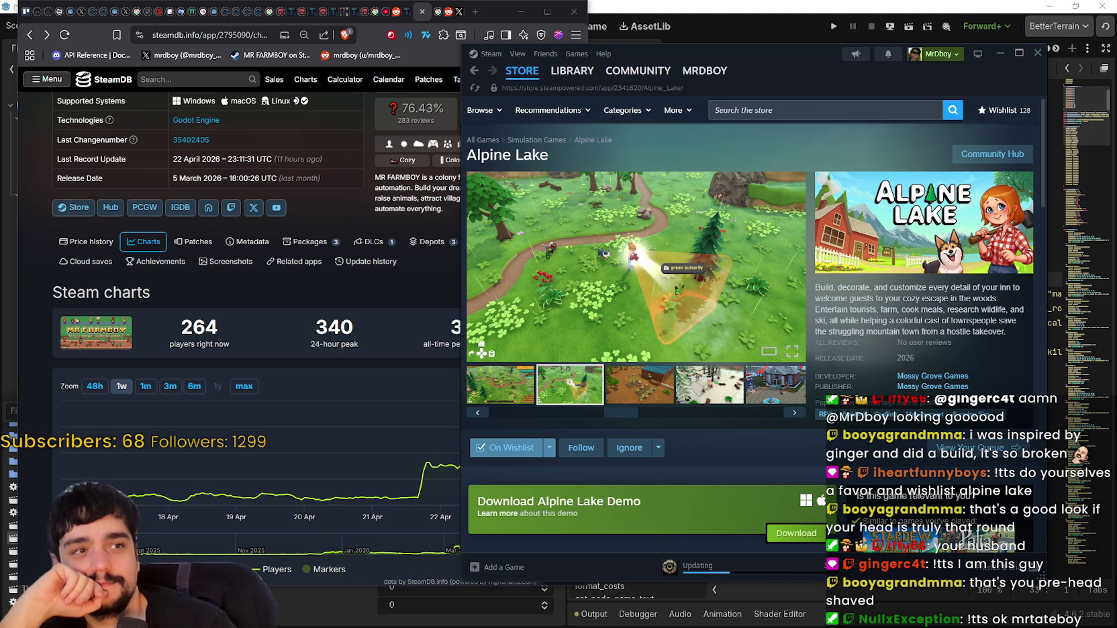
mouse_move(1116, 61)
mouse_down()
mouse_move(1116, 50)
mouse_move(555, 39)
mouse_up()
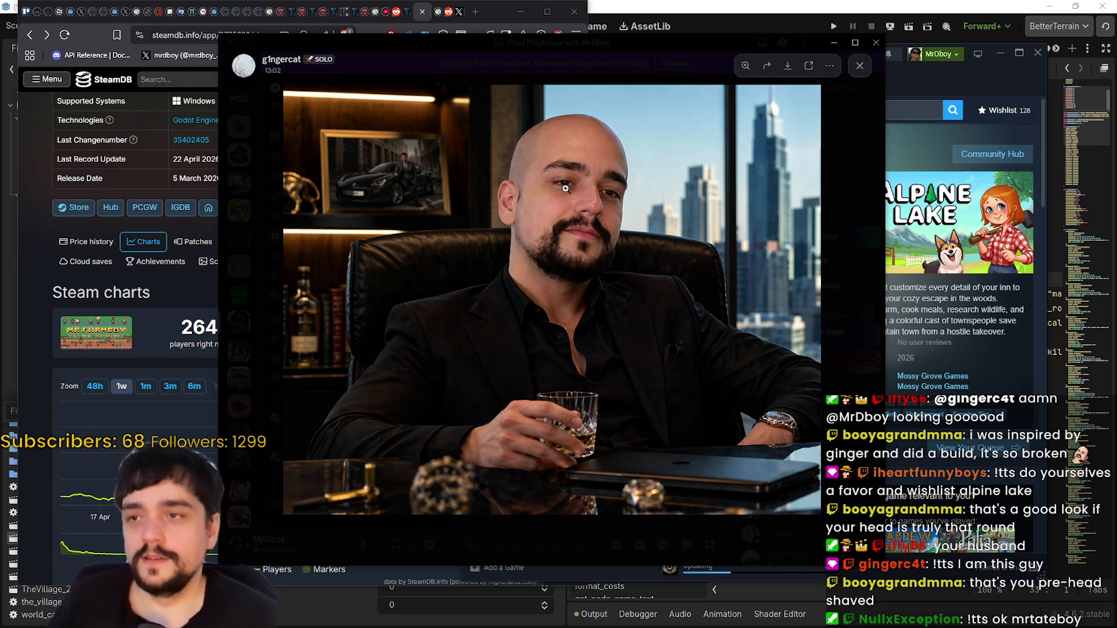
drag(560, 44, 1116, 67)
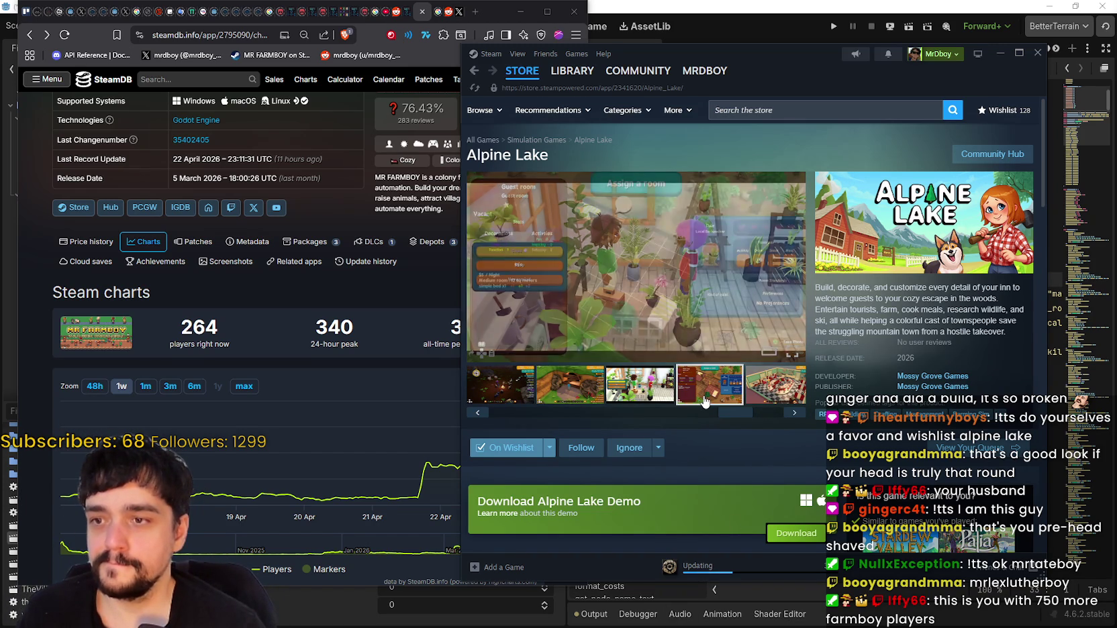
drag(815, 71, 777, 59)
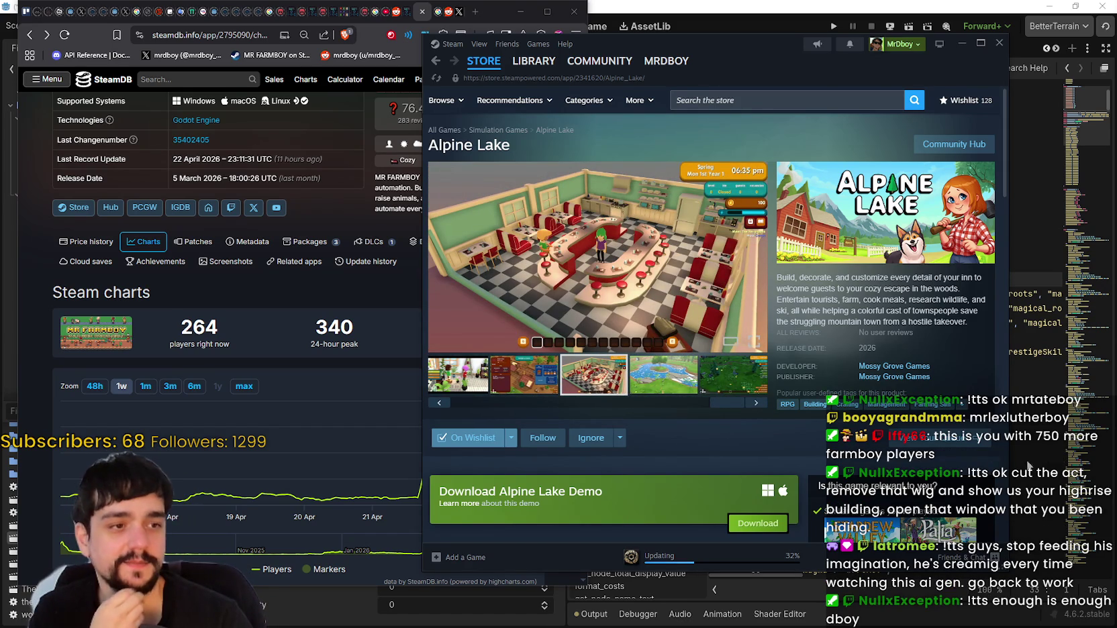
Step through the Alpine Lake screenshots, from the sunflower shot to the last one.
scroll(655, 385, down, 1)
scroll(655, 385, down, 1)
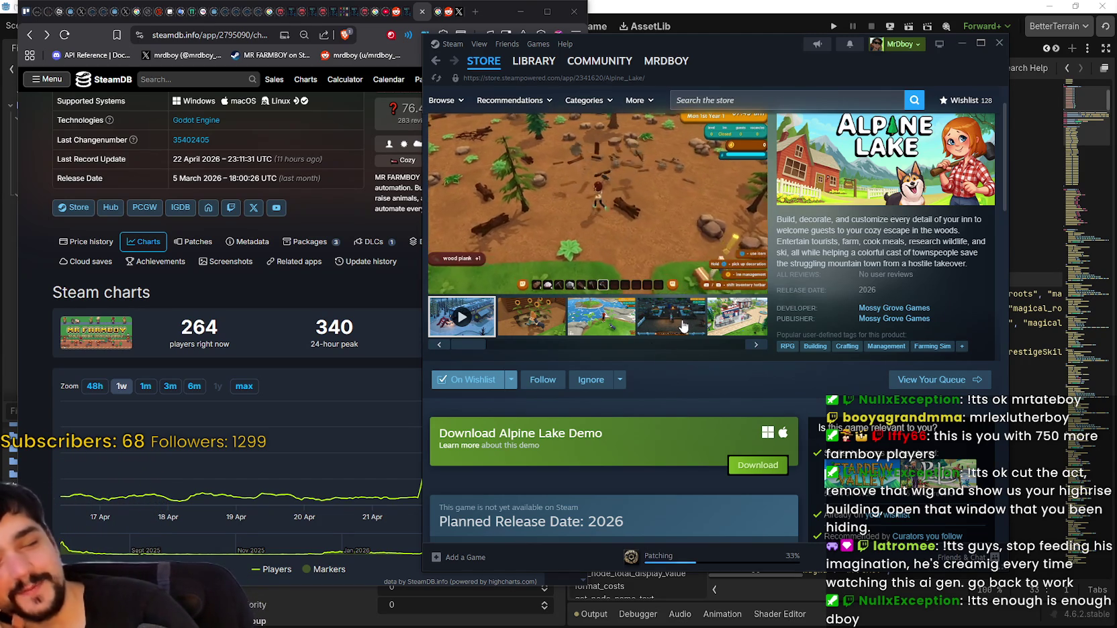
scroll(662, 335, up, 1)
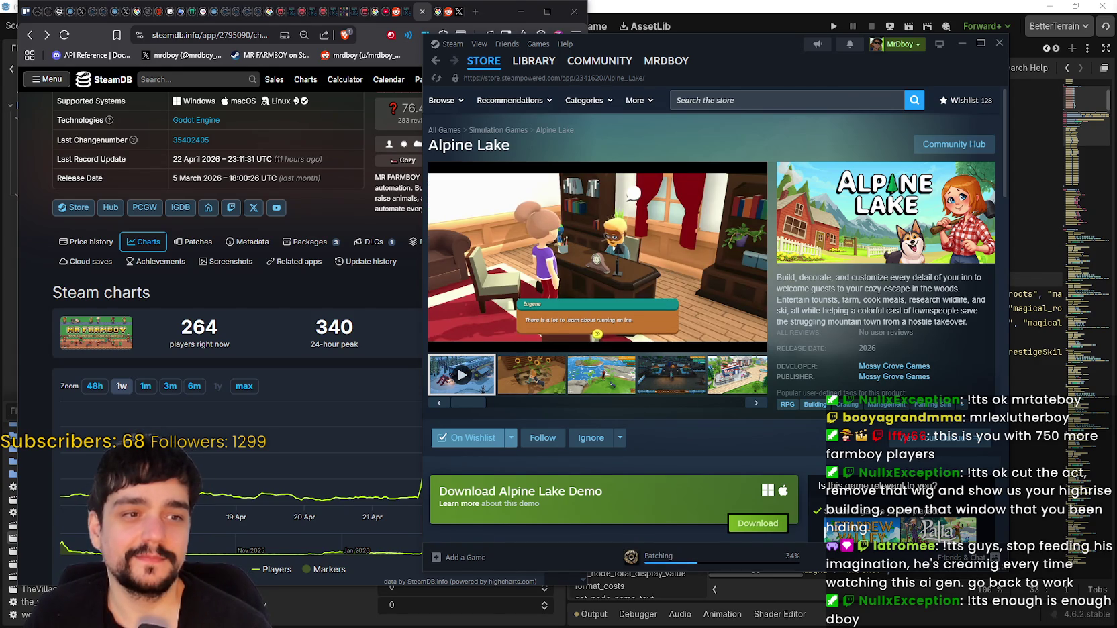
click(532, 387)
click(623, 384)
click(671, 386)
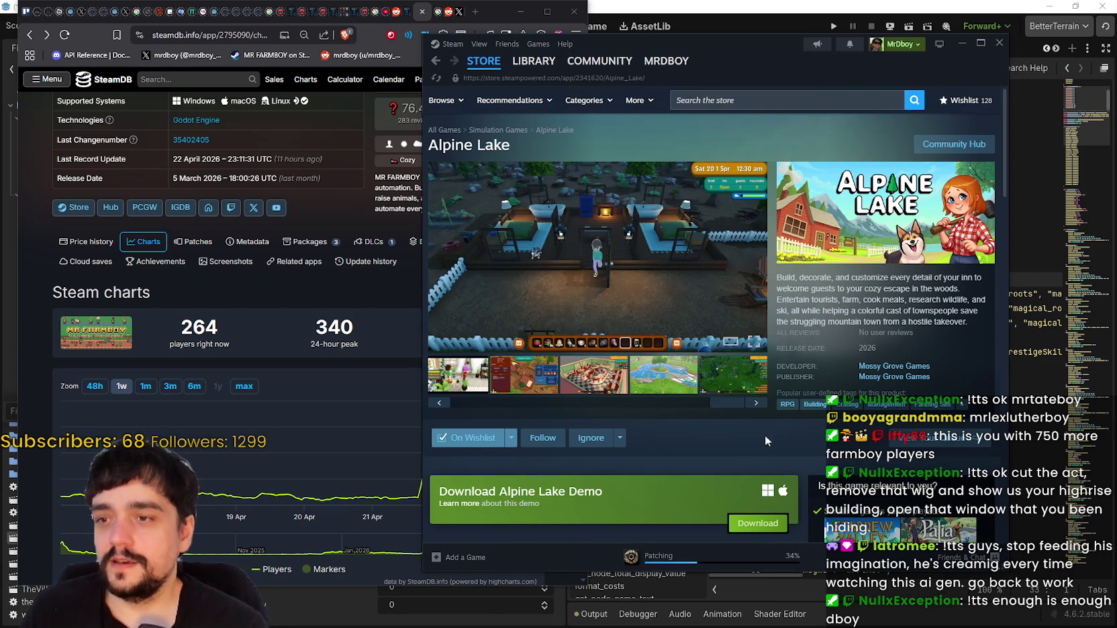
click(753, 401)
Scroll through the Alpine Lake store description, then close the Steam store window.
scroll(723, 440, down, 8)
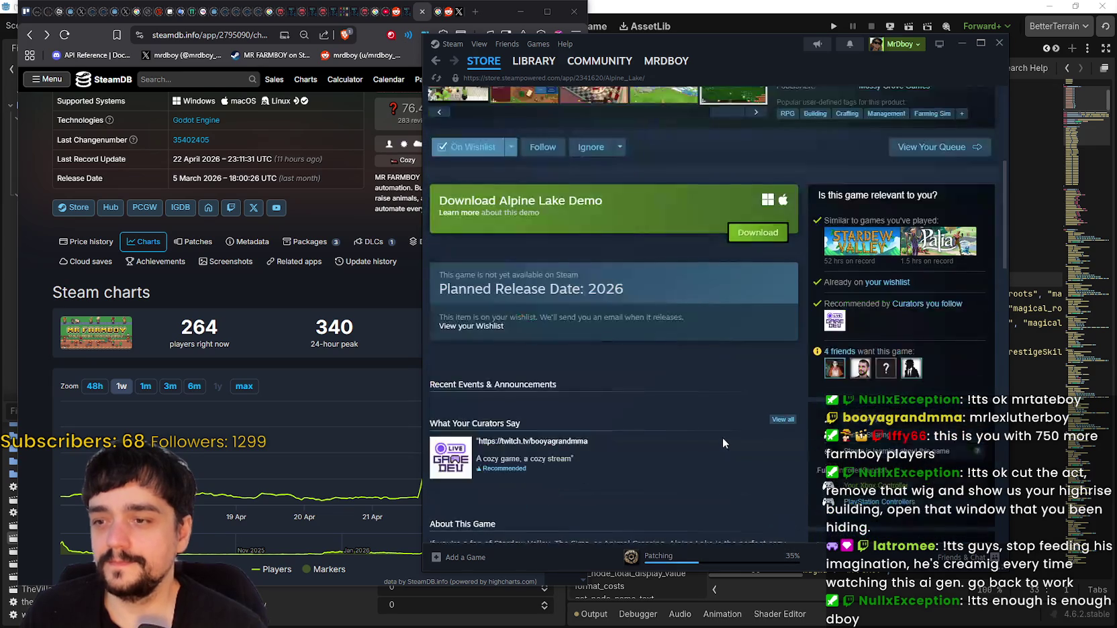
scroll(721, 435, down, 10)
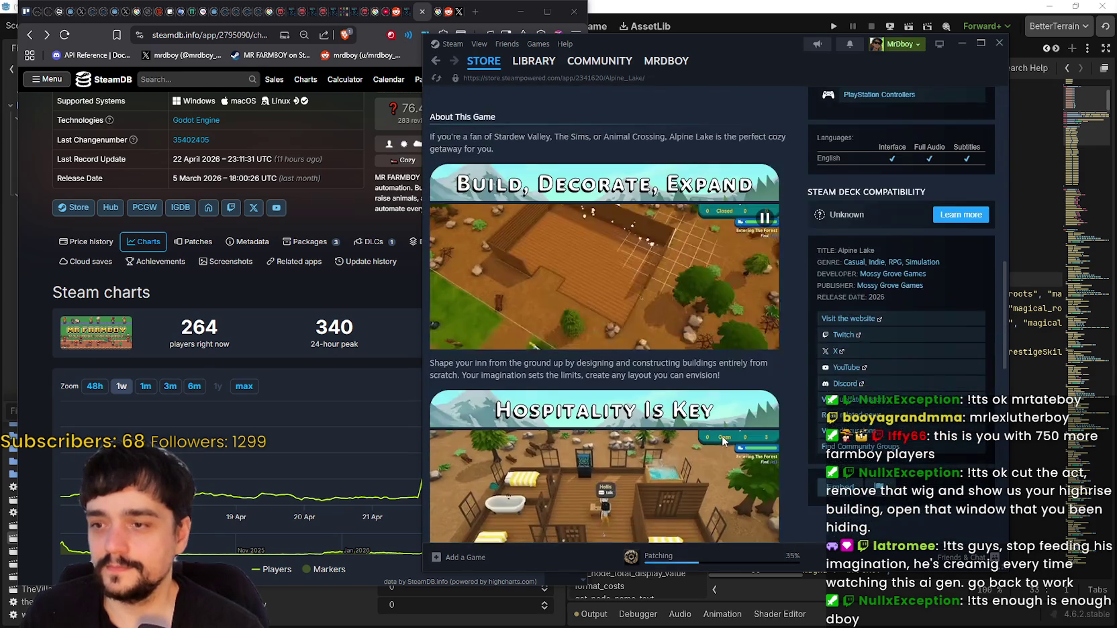
scroll(728, 345, up, 15)
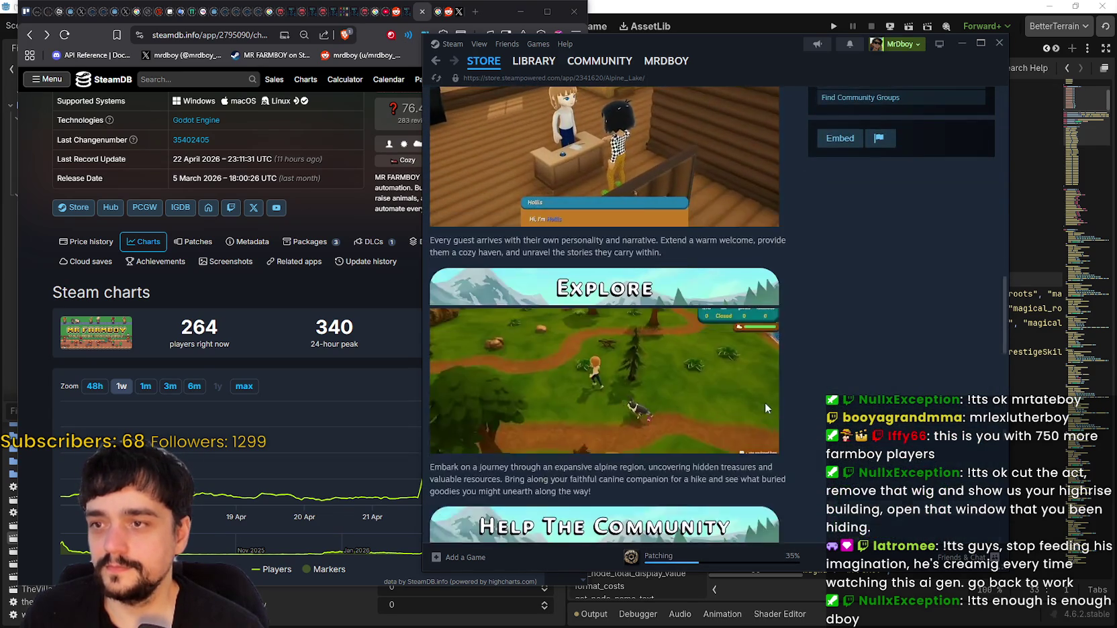
scroll(774, 438, up, 5)
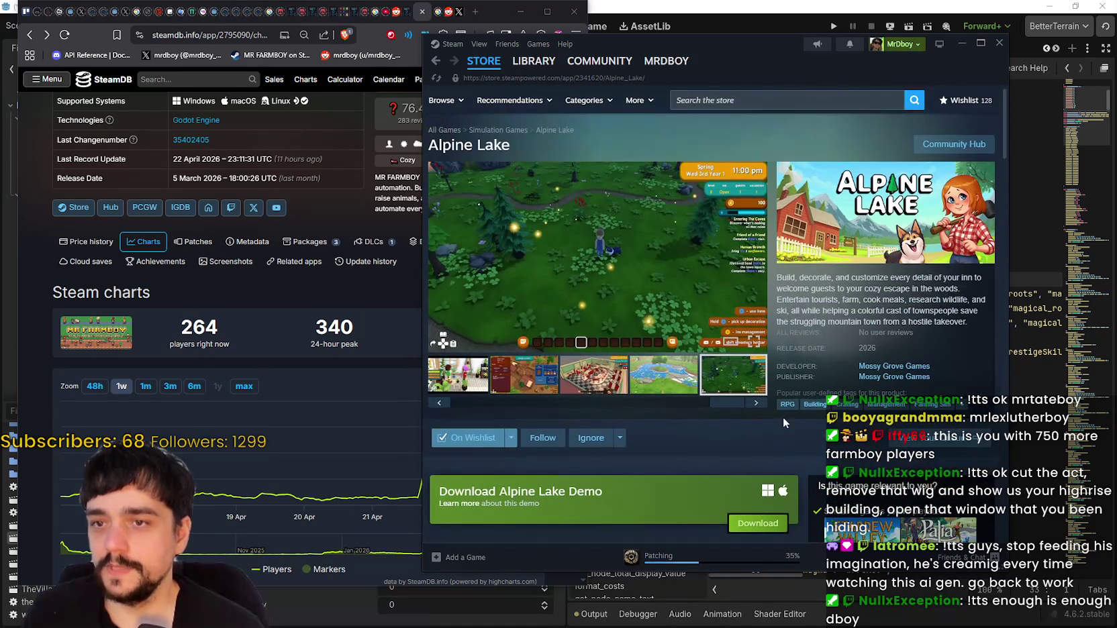
scroll(789, 413, down, 1)
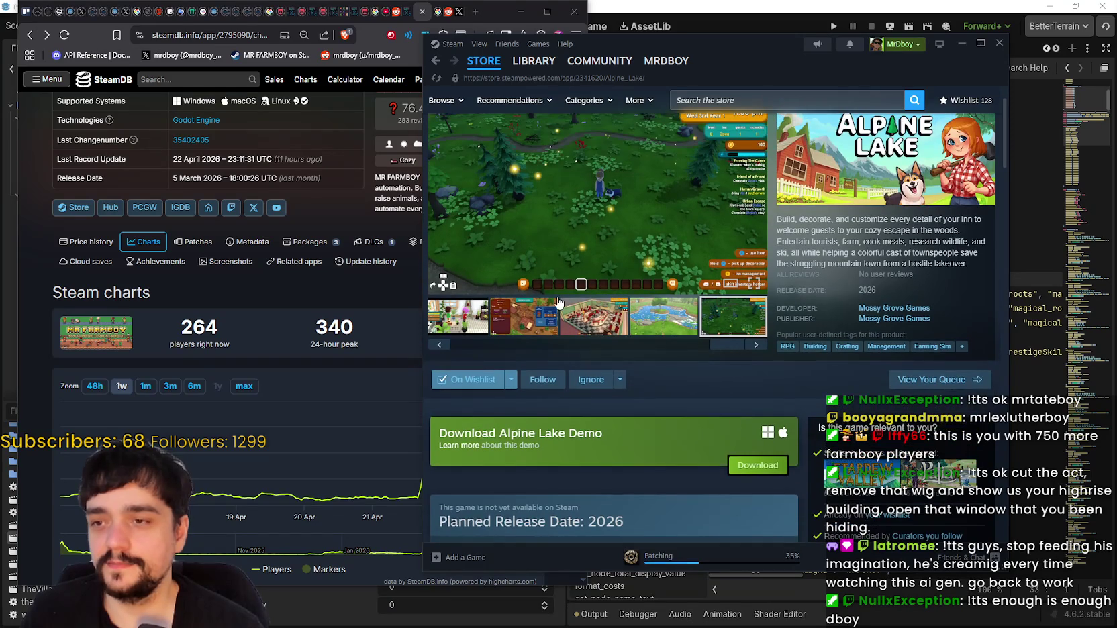
click(474, 348)
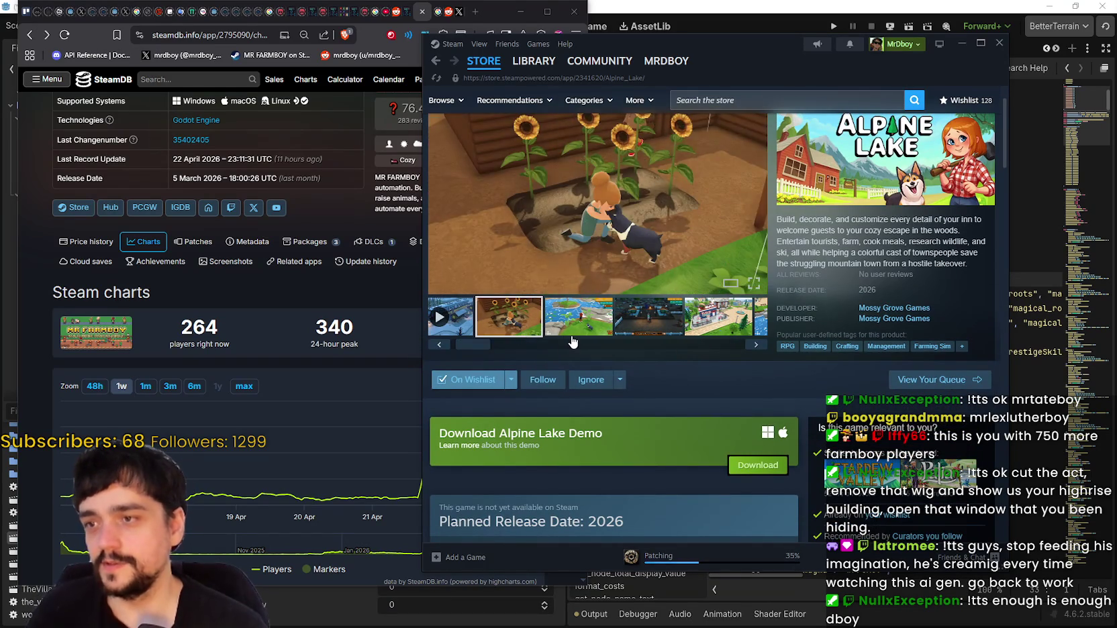
scroll(727, 393, up, 1)
scroll(729, 394, down, 1)
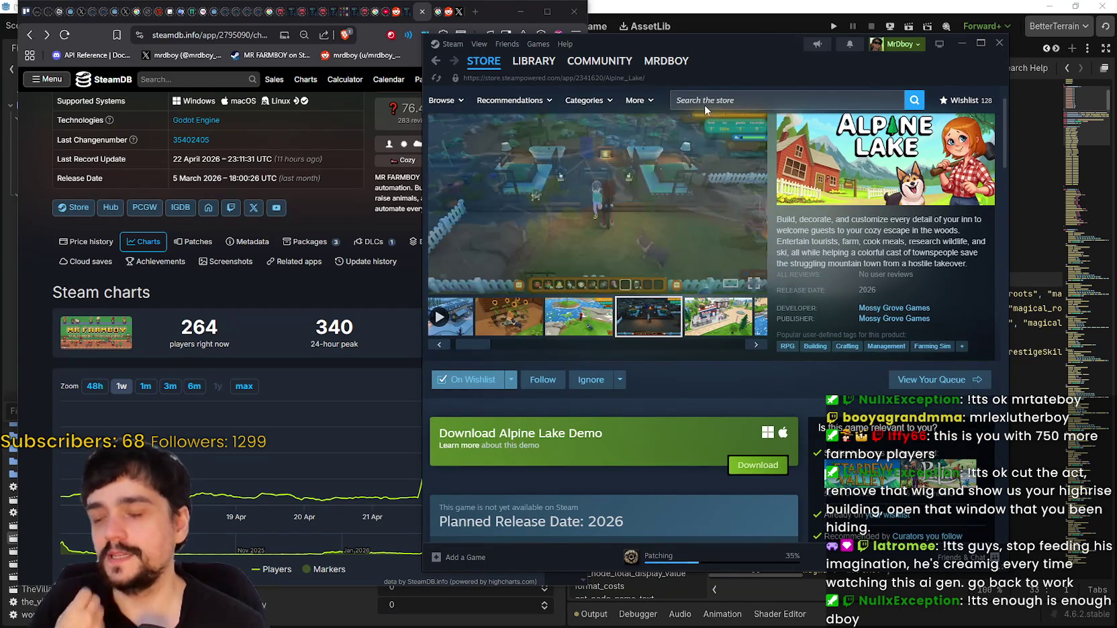
drag(747, 39, 796, 41)
click(1010, 45)
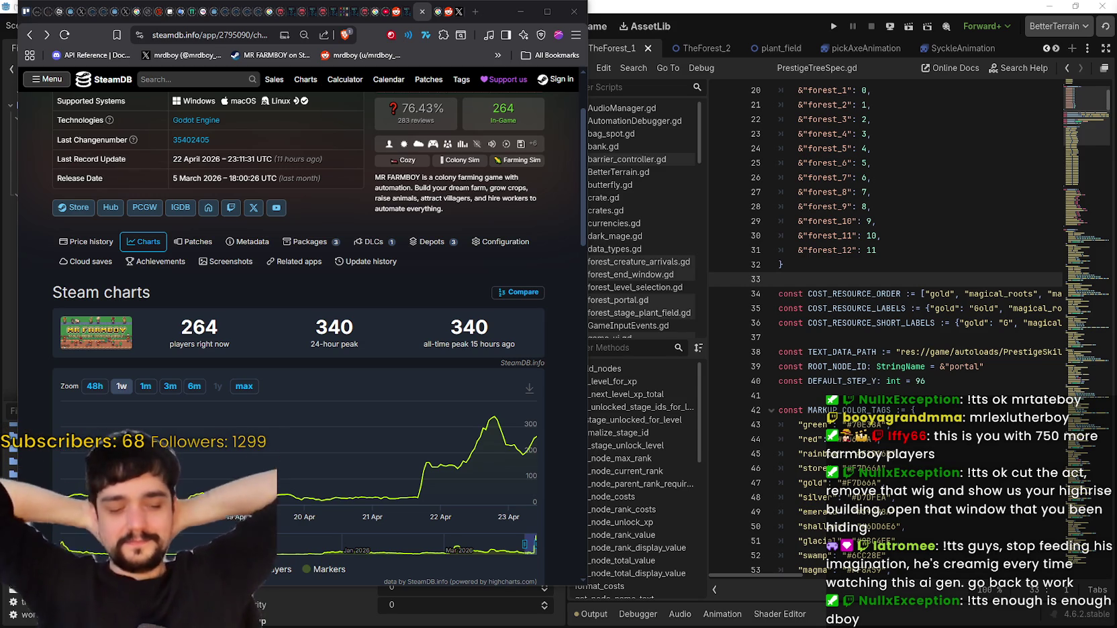
Bring the Godot editor forward and launch the Harvest Mage project.
click(884, 250)
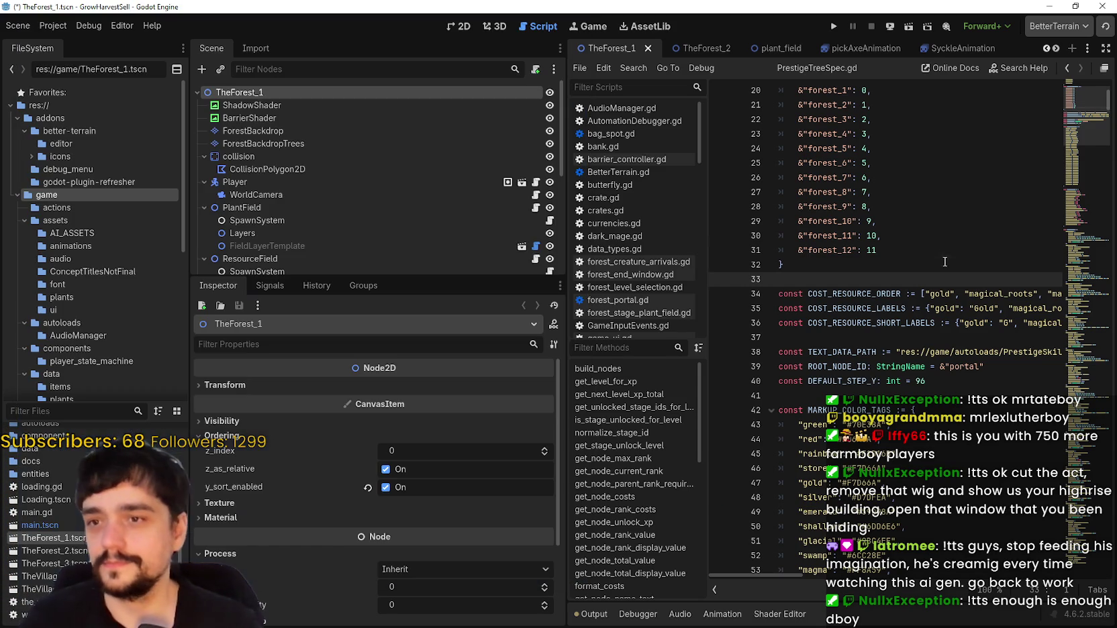
click(835, 27)
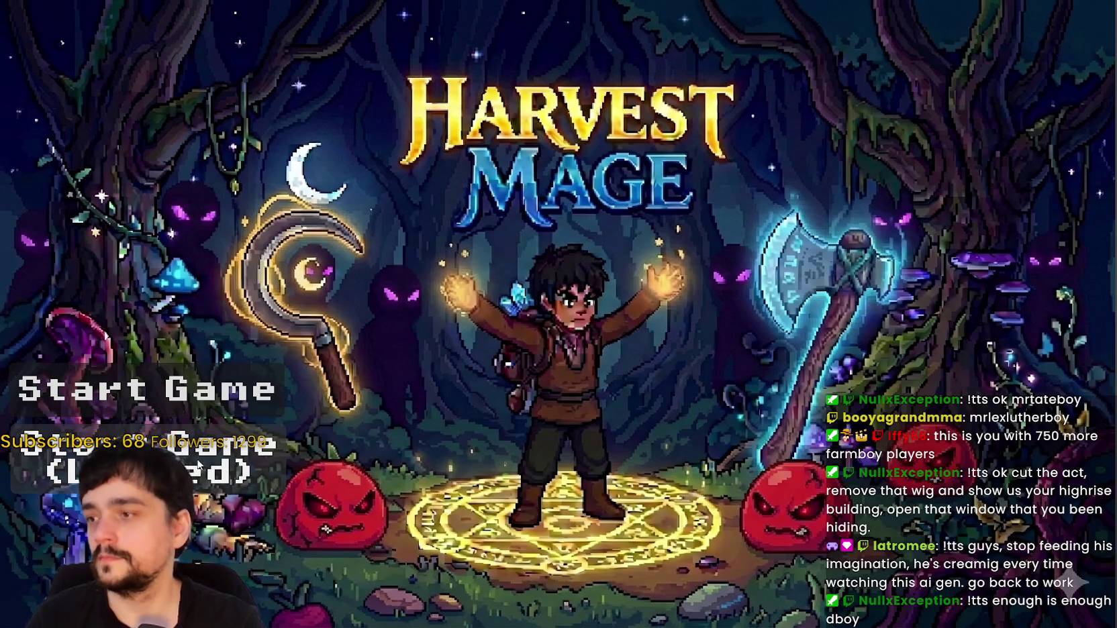
Start the game, walk to the Mage Tower and check the Prestige skill tree.
key(Return)
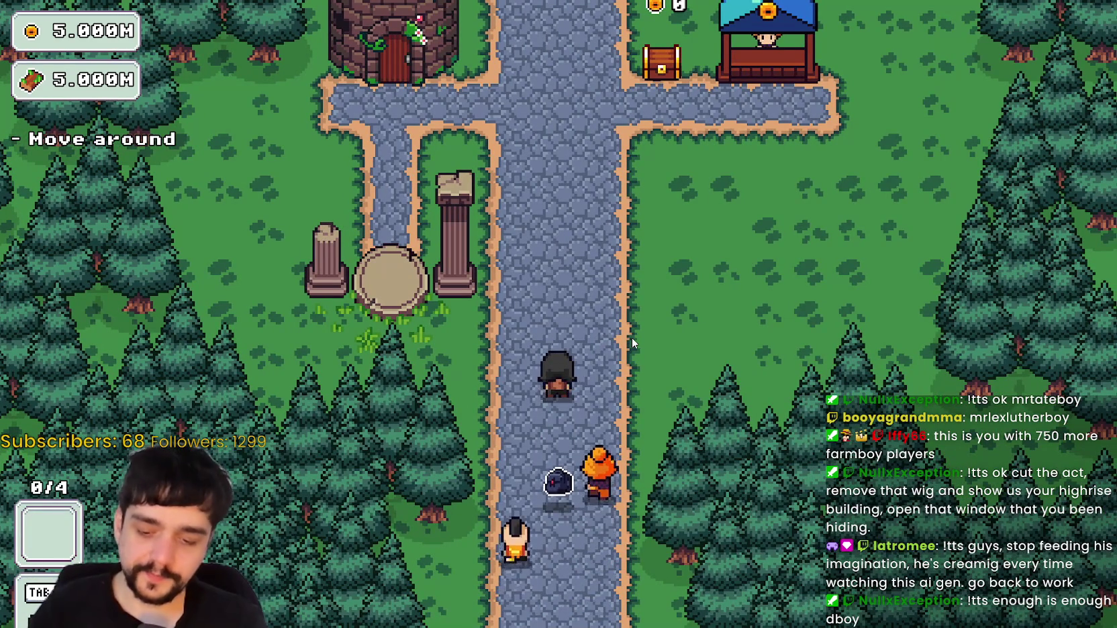
key(w)
key(a)
key(a)
key(w)
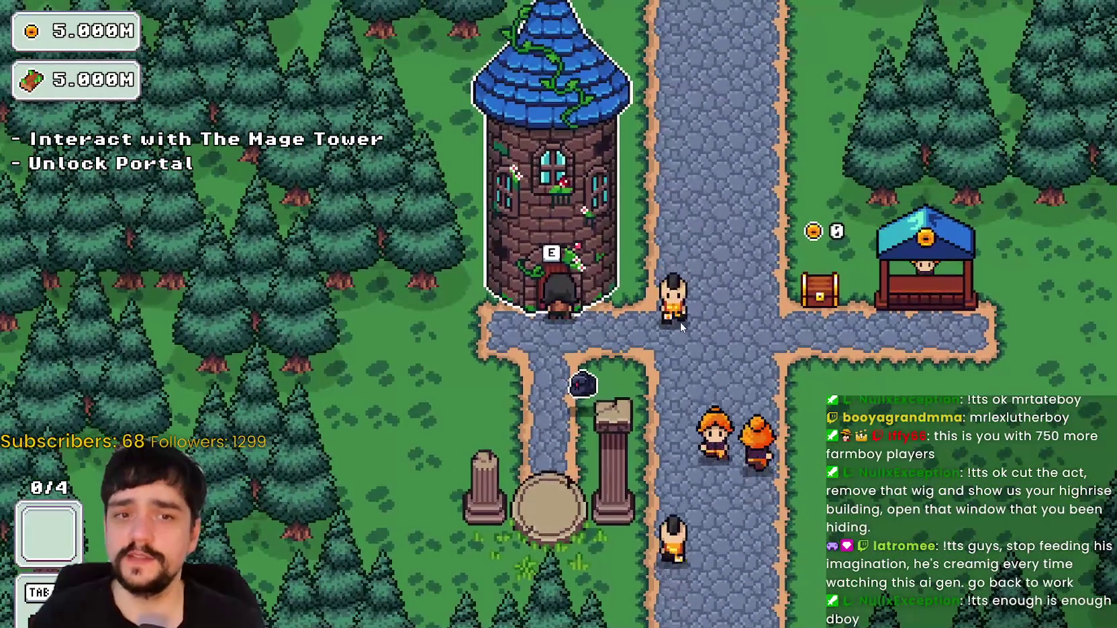
key(e)
scroll(595, 483, down, 3)
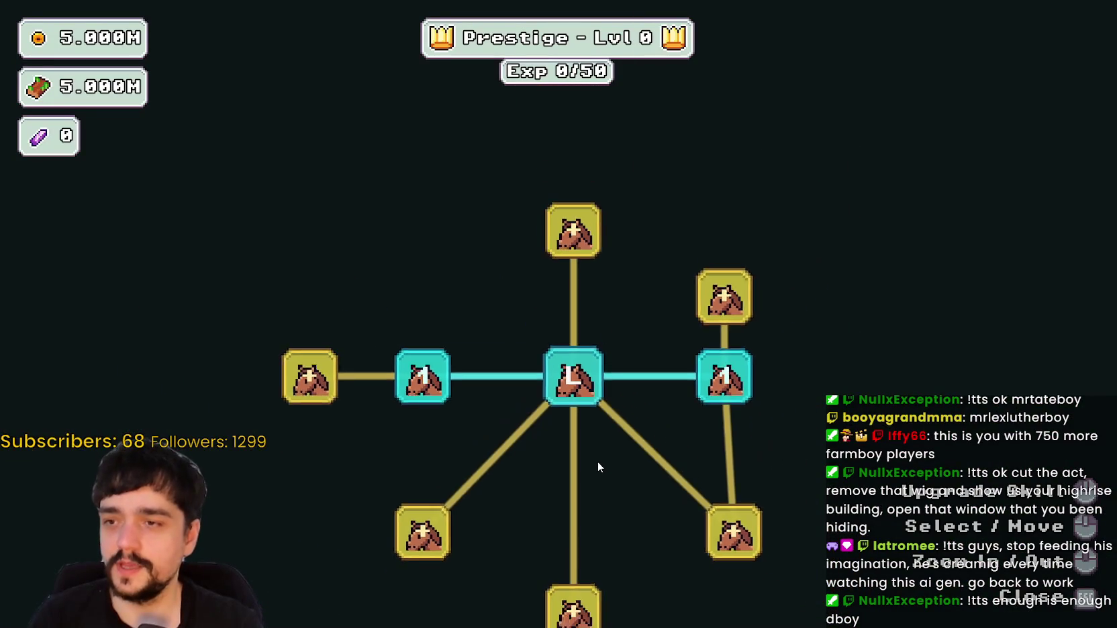
key(Escape)
Walk past the market stall to the portal, open Select a Stage, and shift the Steam window.
key(d)
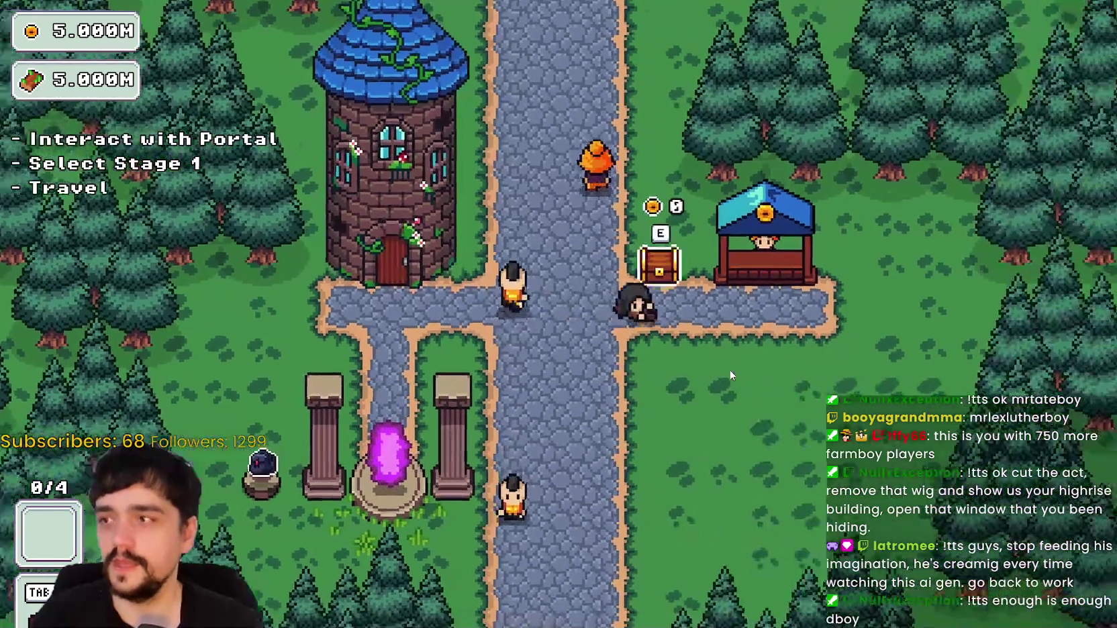
key(a)
key(s)
key(e)
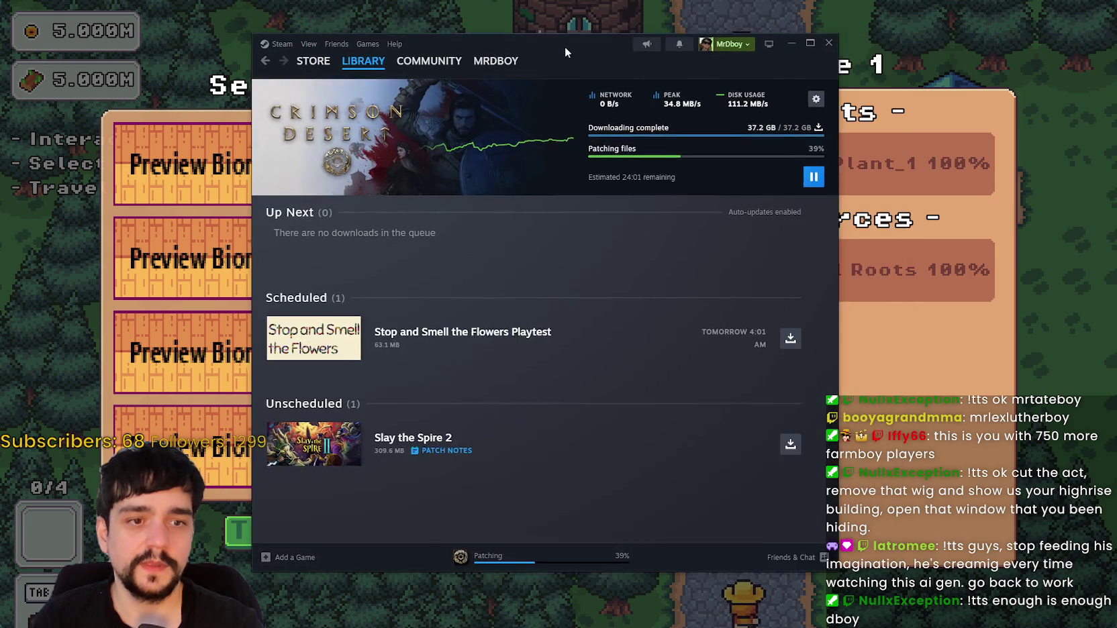
drag(565, 46, 642, 44)
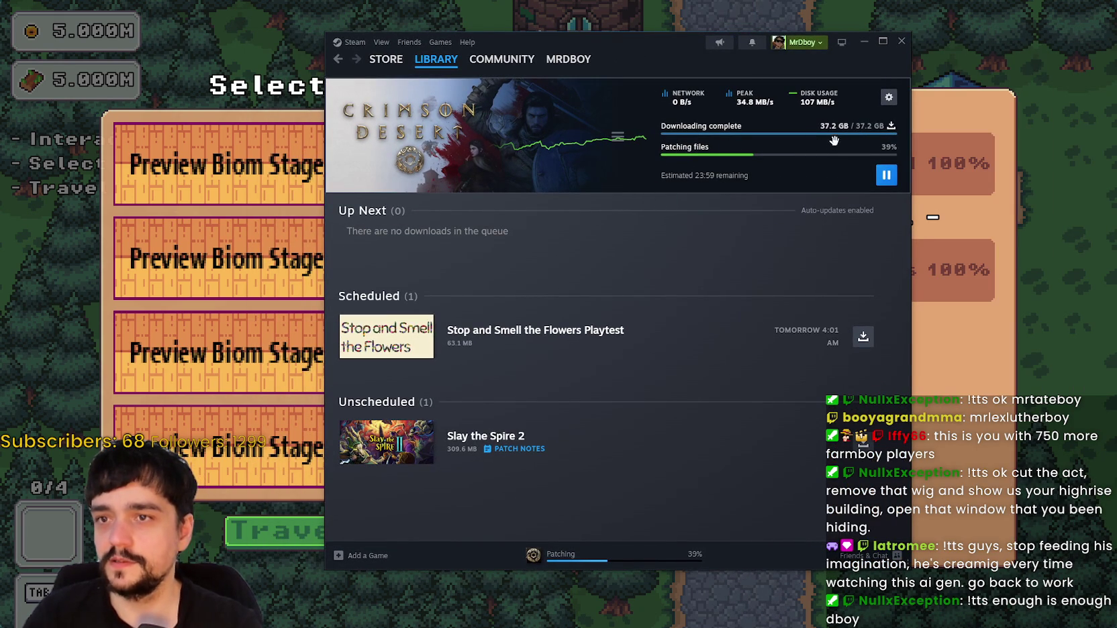
click(427, 68)
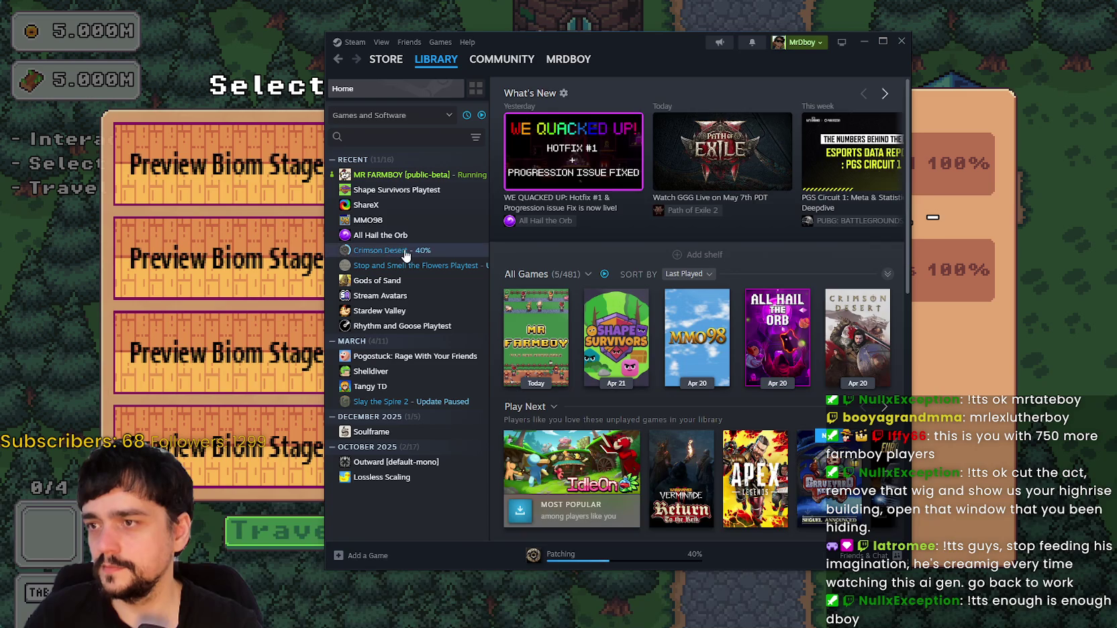
click(405, 250)
scroll(628, 346, down, 3)
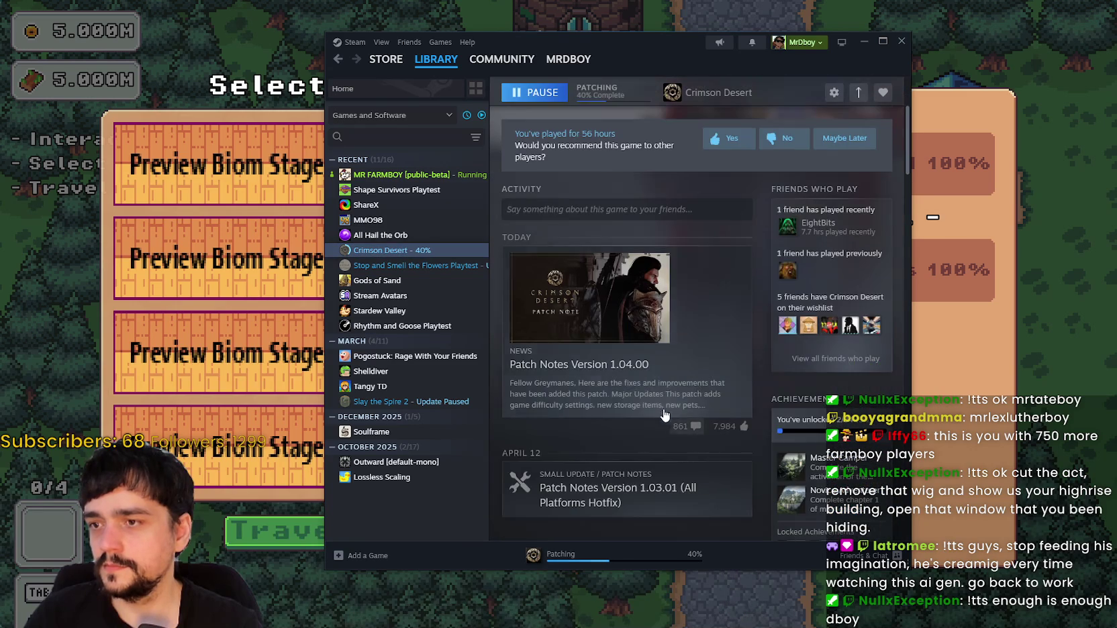
click(660, 401)
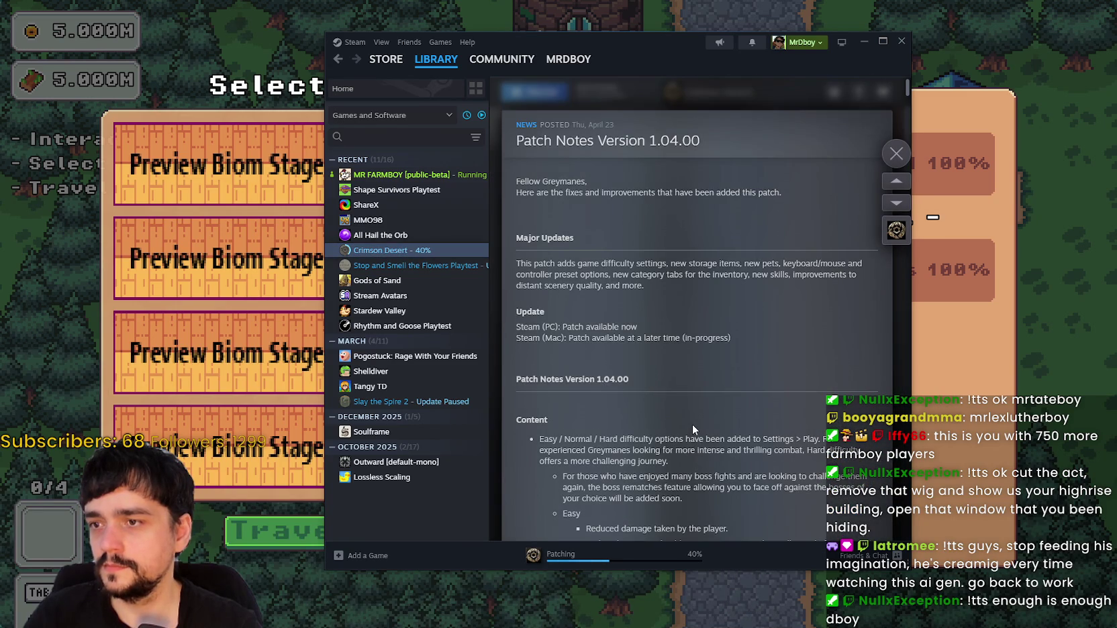
scroll(692, 424, down, 15)
scroll(688, 415, down, 20)
scroll(713, 303, down, 20)
scroll(728, 271, up, 20)
scroll(727, 271, down, 20)
scroll(805, 328, up, 3)
click(896, 153)
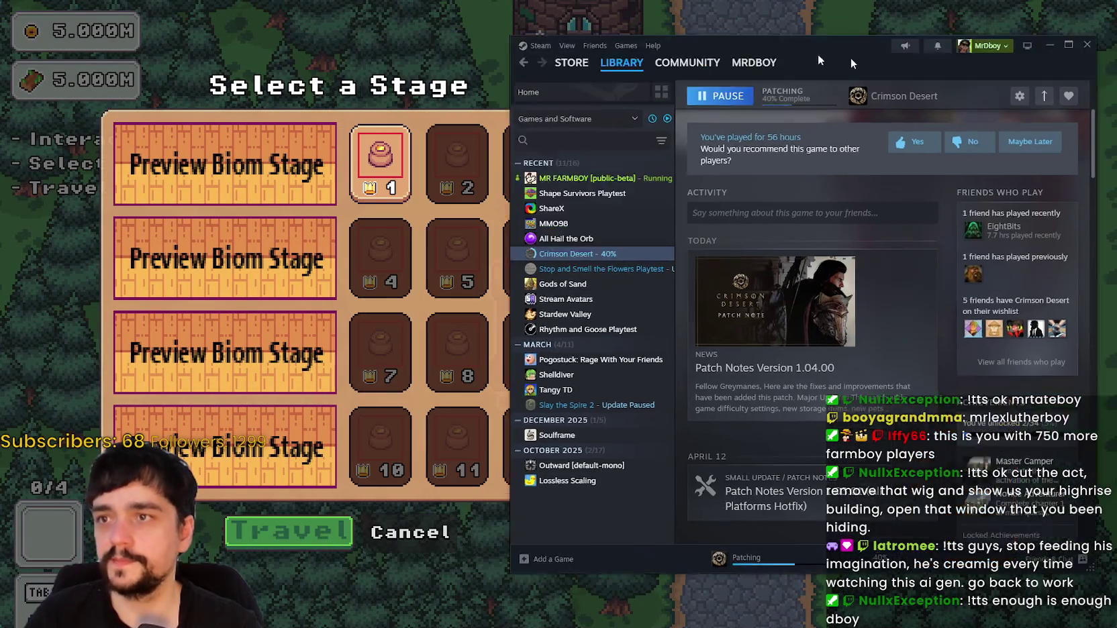
click(863, 42)
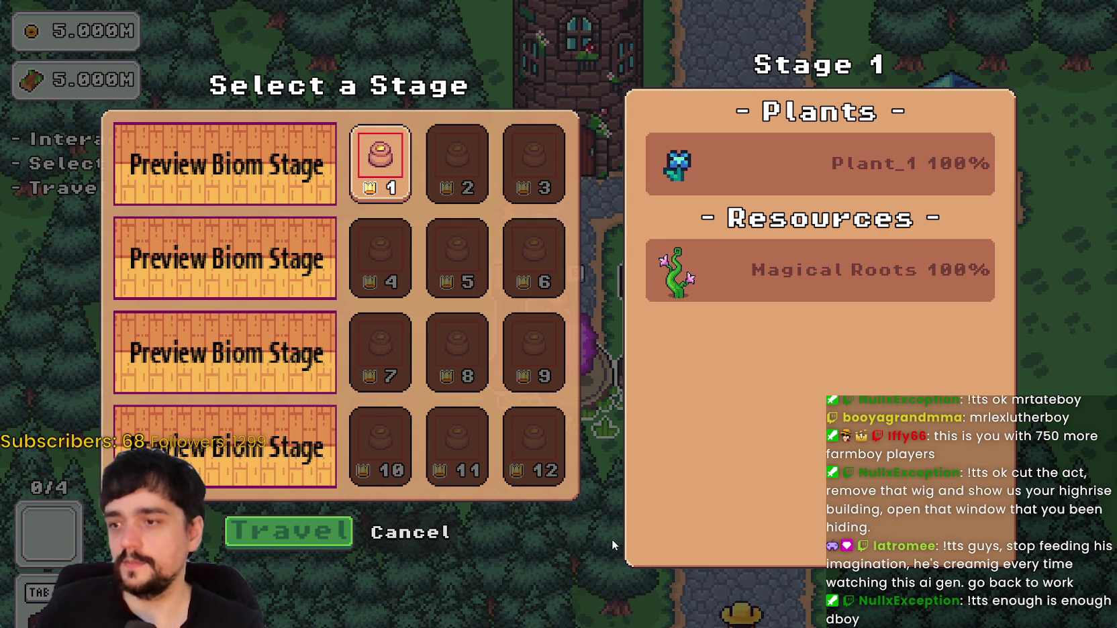
Try selecting Stage 10, then travel to Stage 1 and harvest a nearby plant.
click(370, 465)
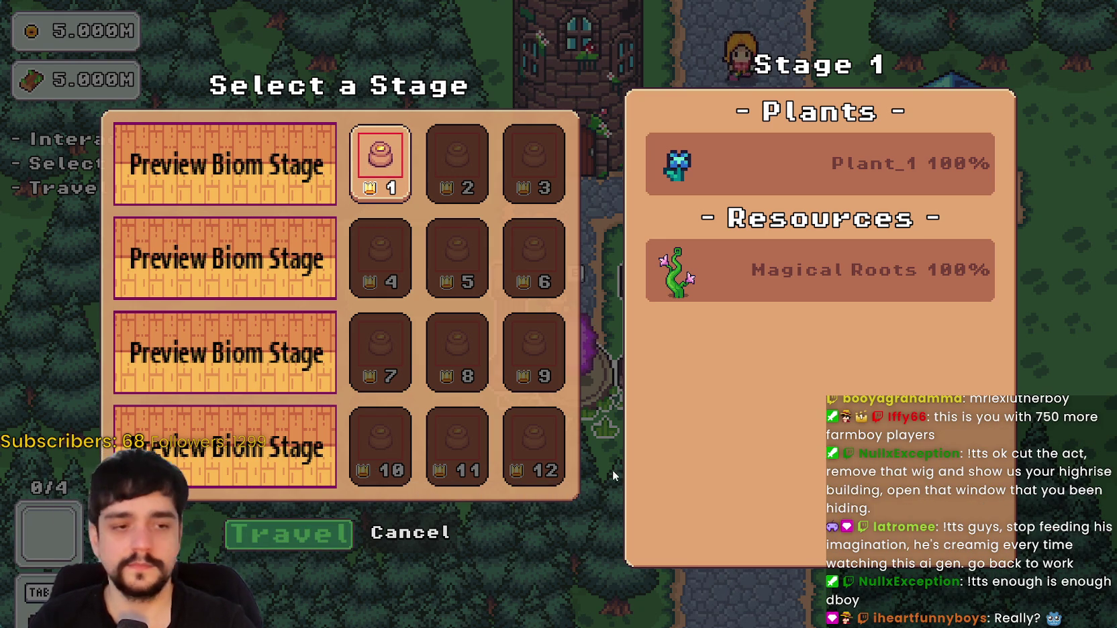
click(259, 523)
key(s)
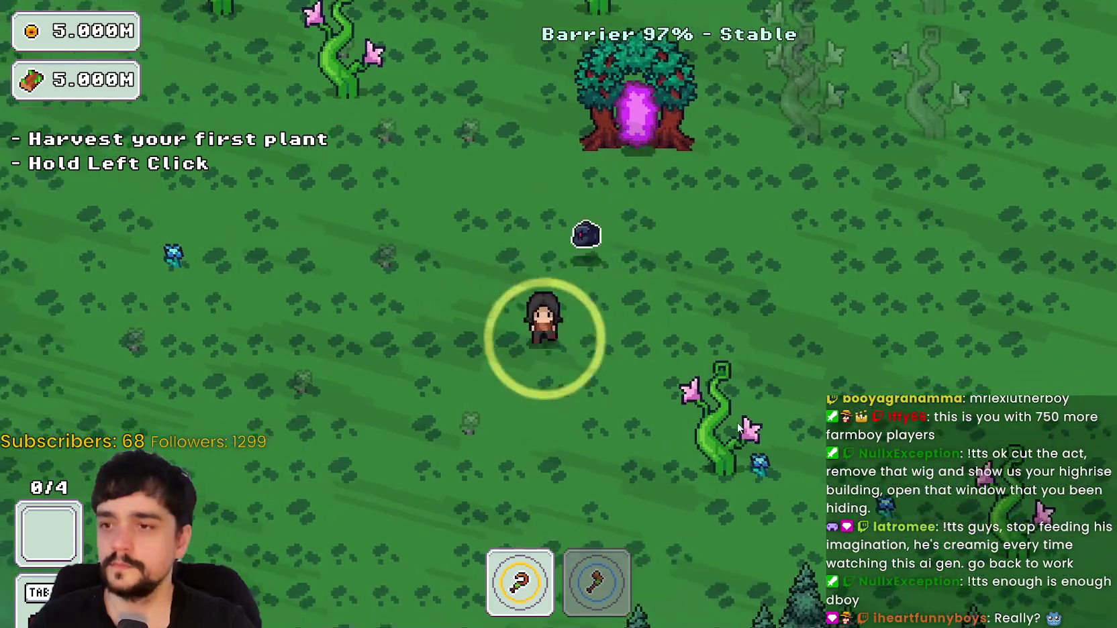
key(d)
key(d)
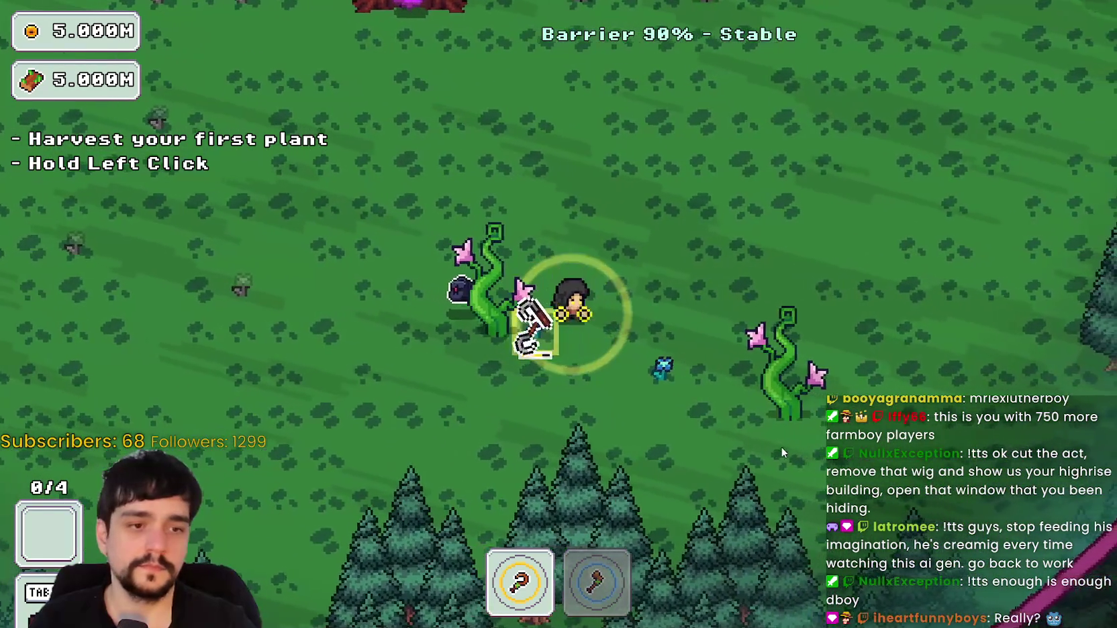
key(w)
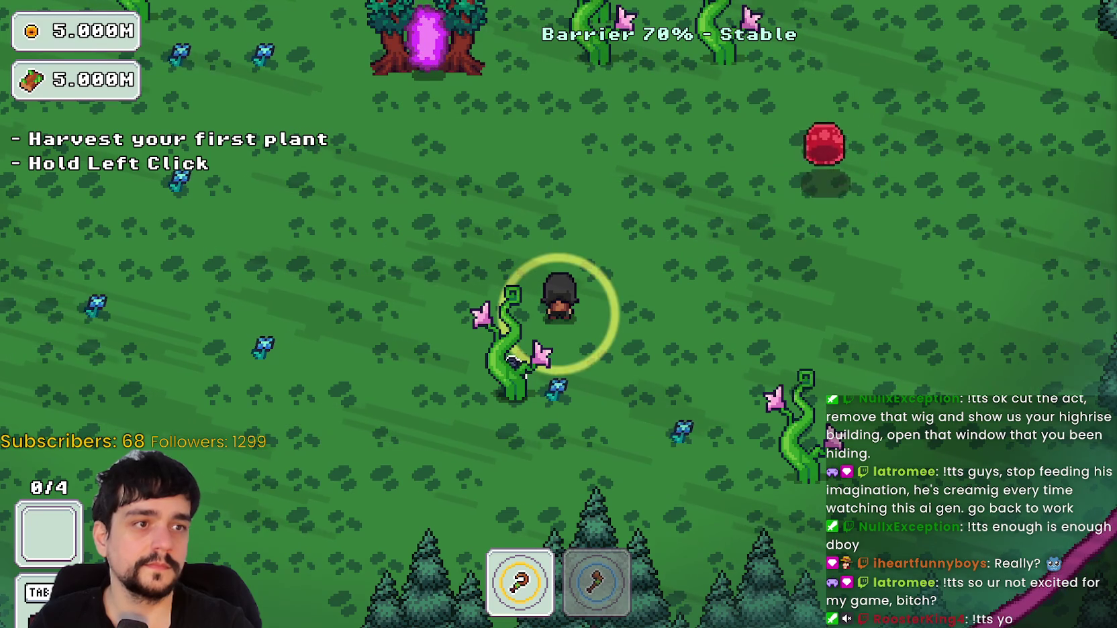
key(s)
key(d)
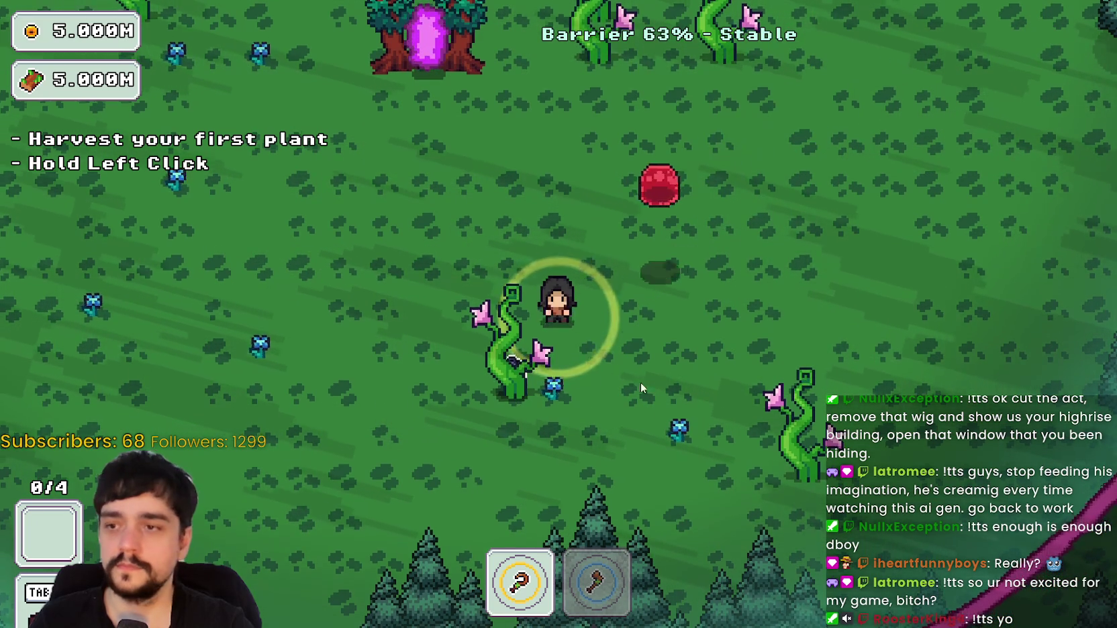
click(647, 370)
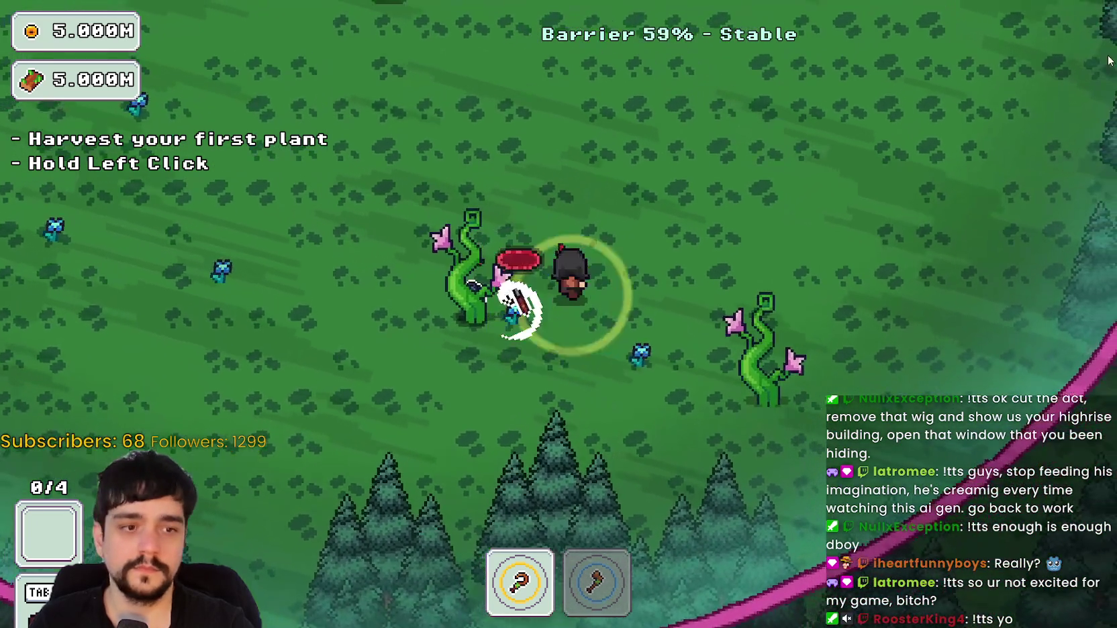
Cross the forest to the left and fight the red-cloaked enemy.
key(w)
key(a)
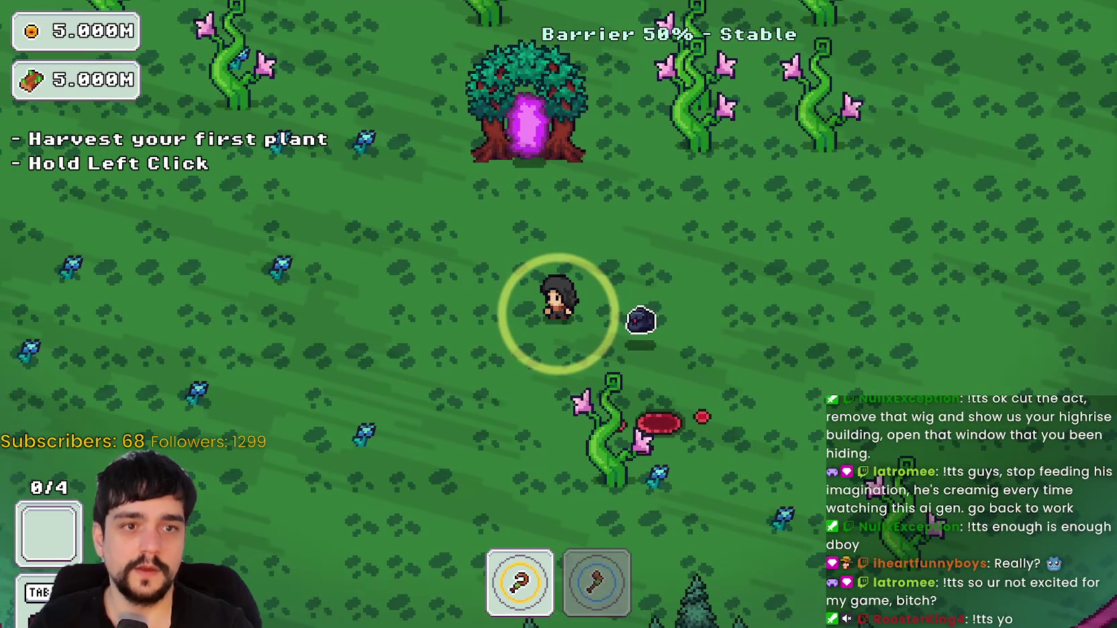
key(a)
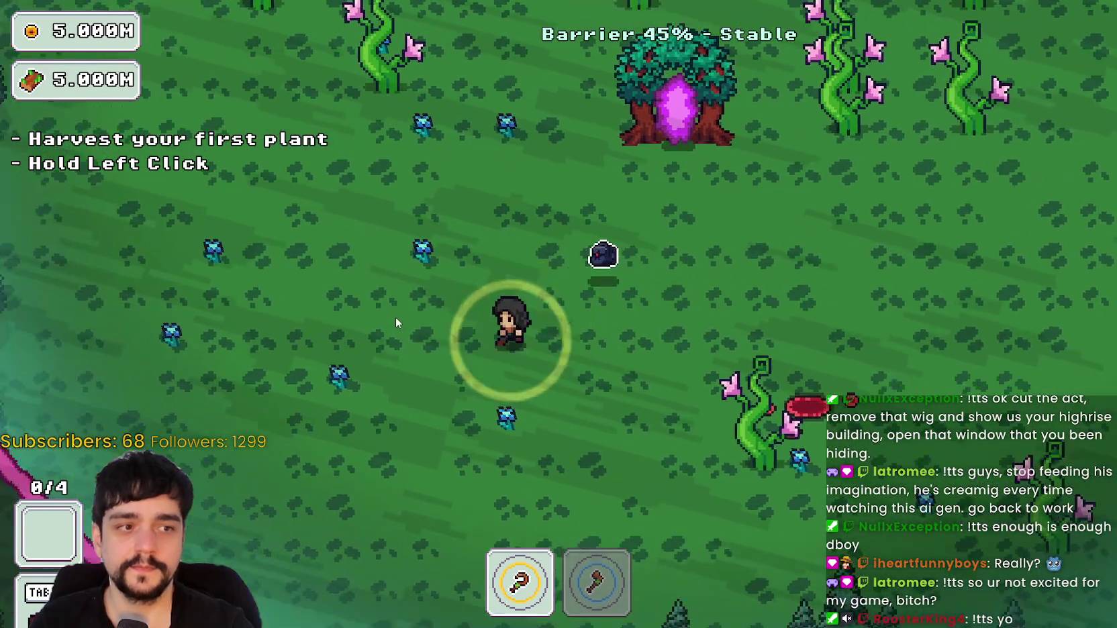
key(s)
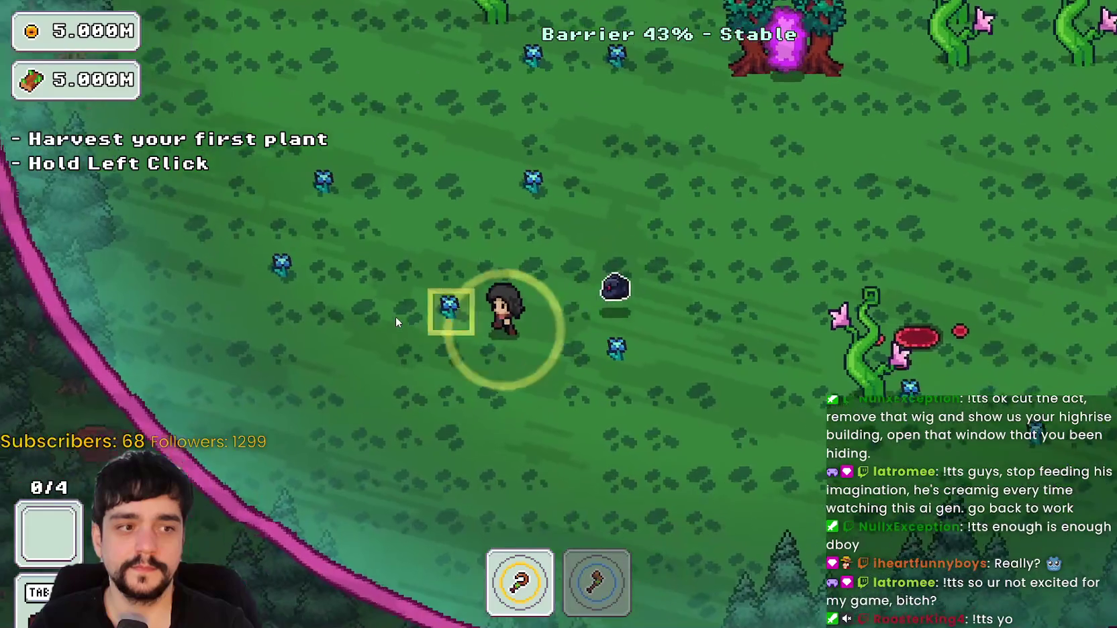
key(w)
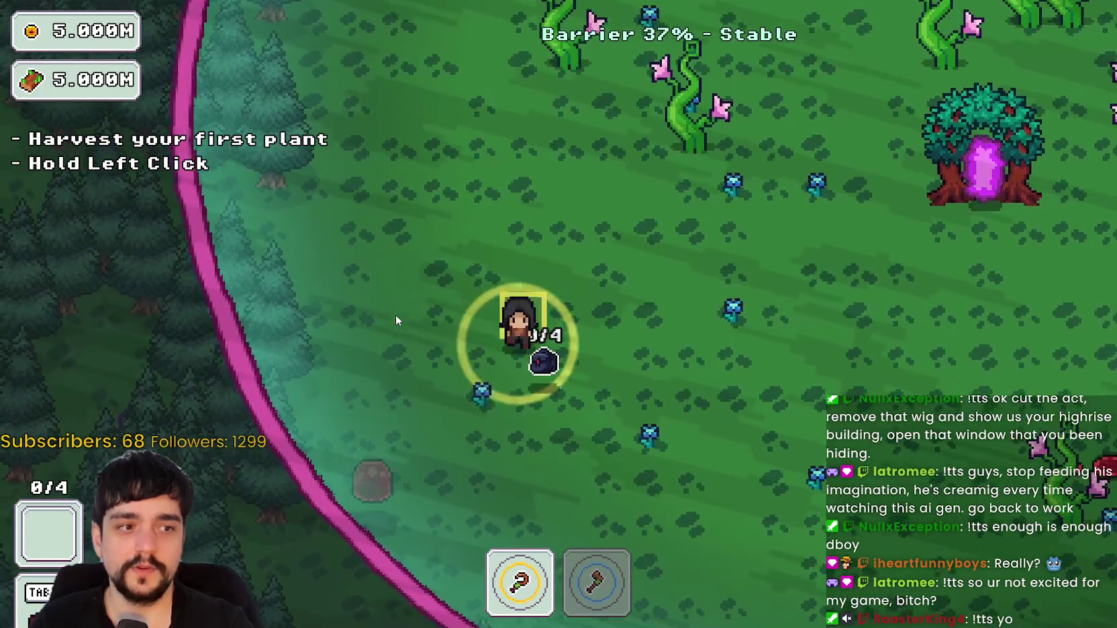
key(s)
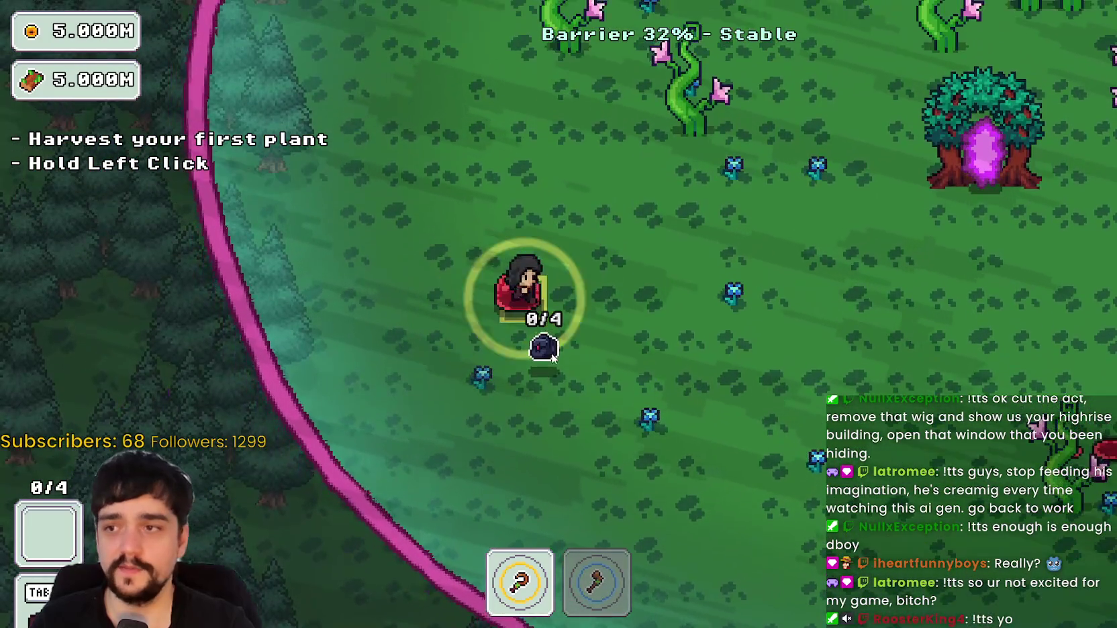
key(w)
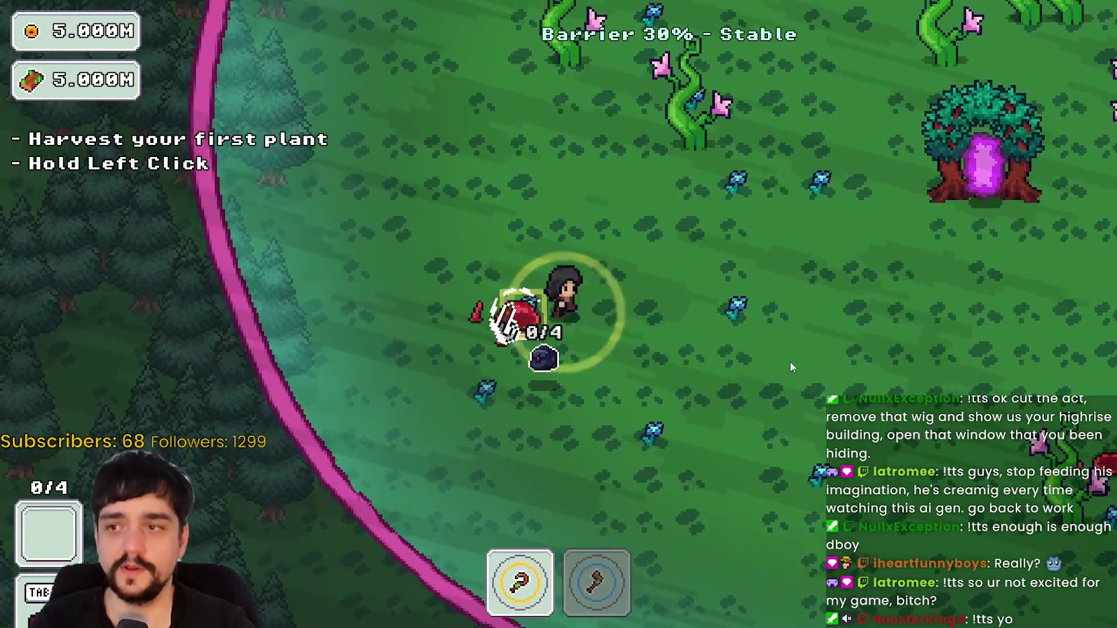
key(d)
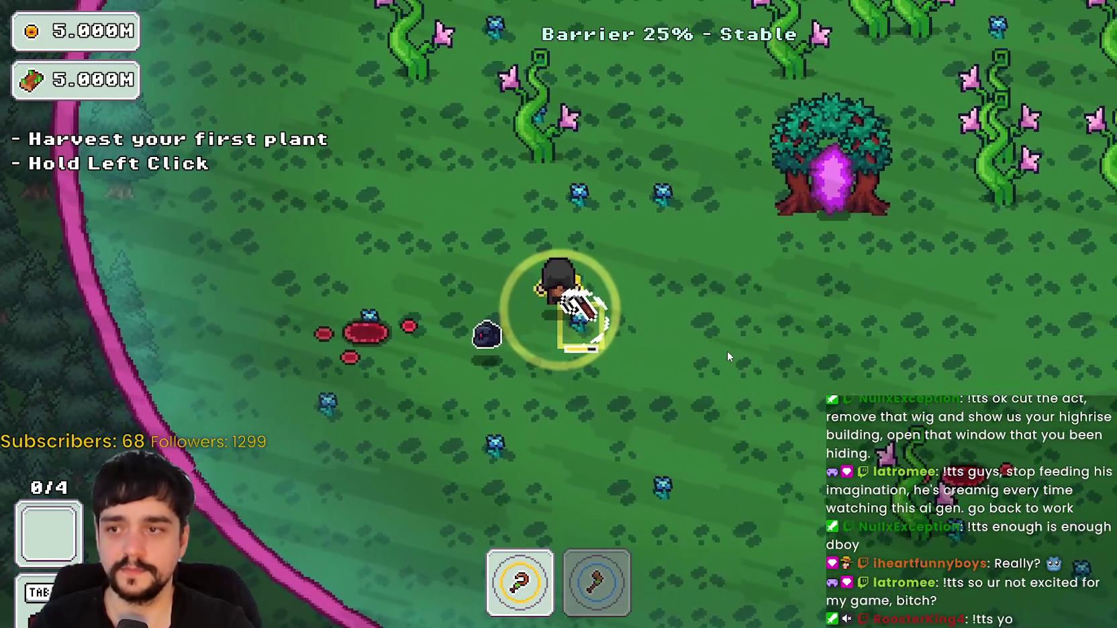
Harvest the outlined blue plant and collect a second plant.
drag(727, 351, 698, 328)
key(s)
key(s)
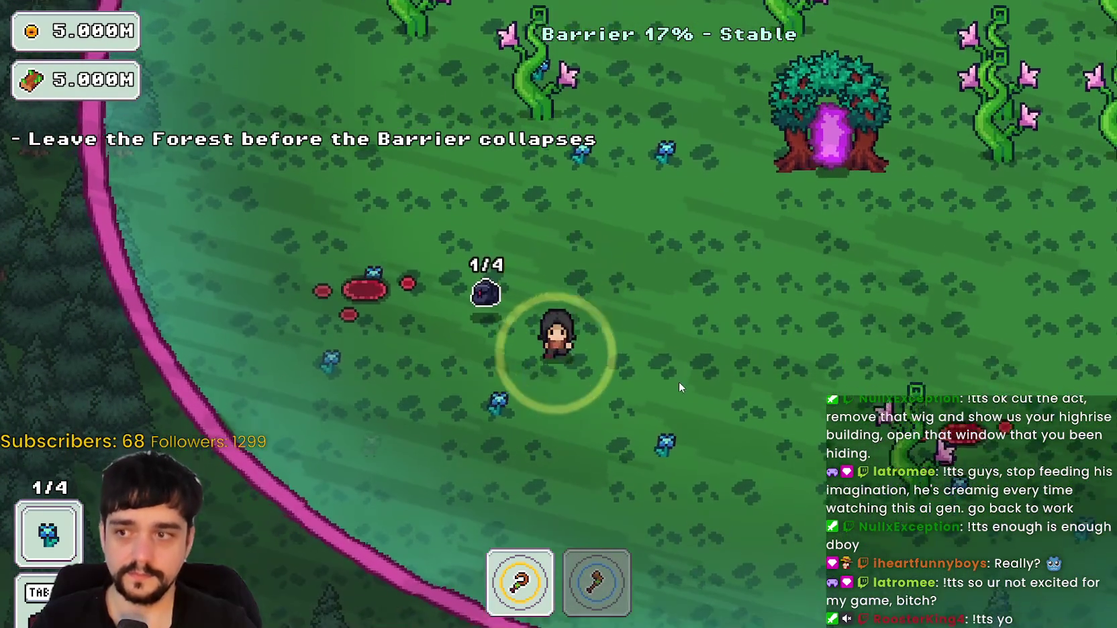
key(a)
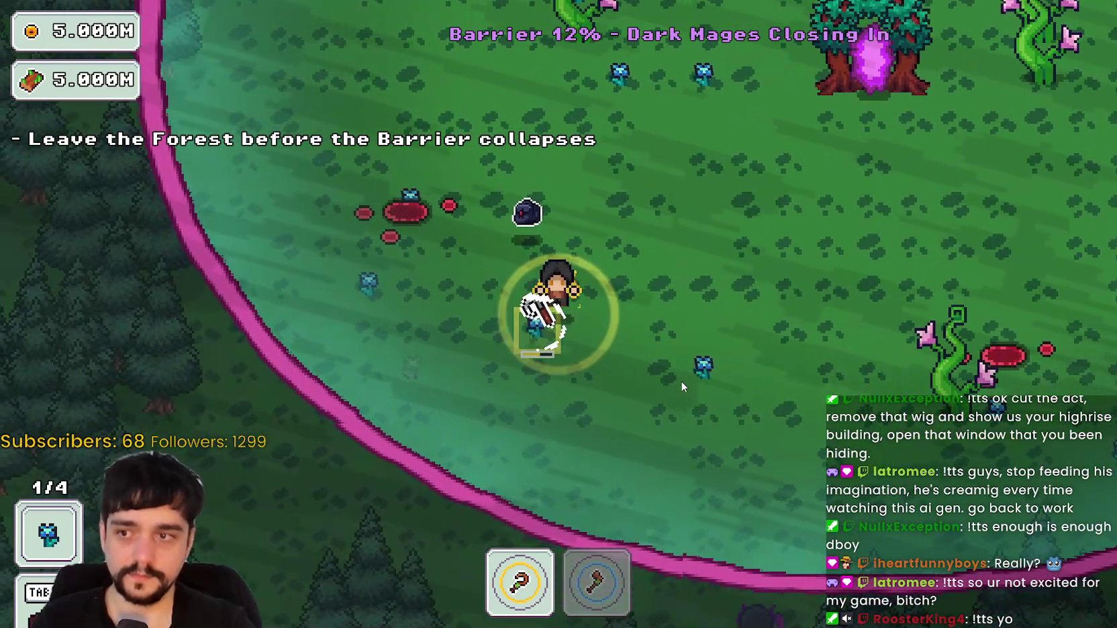
key(a)
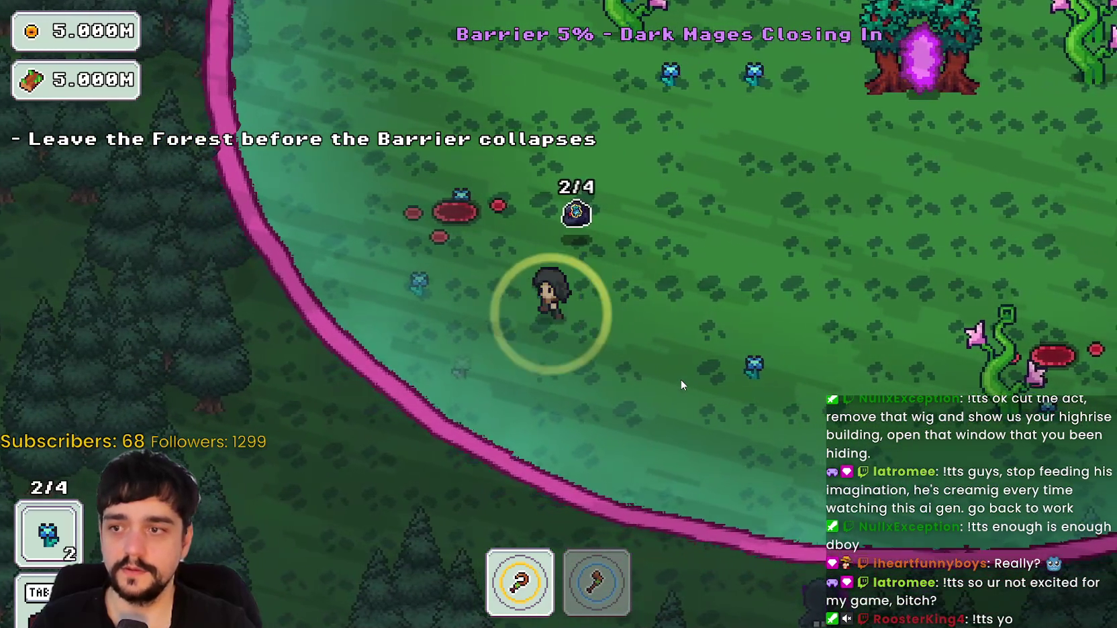
key(w)
key(a)
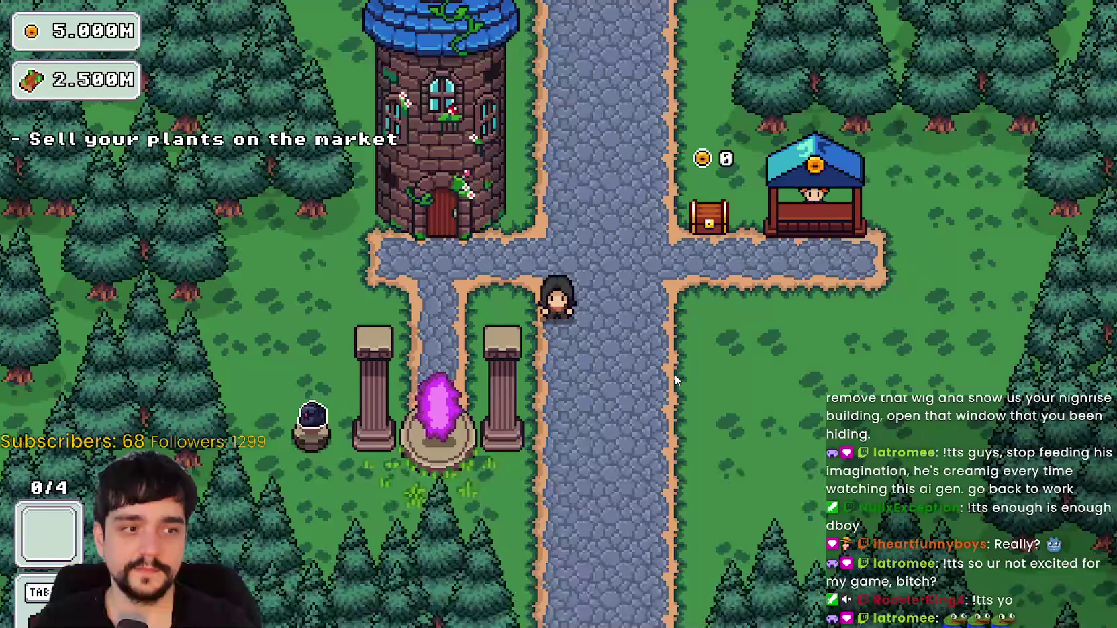
Walk to the Mage Tower door, view the Prestige skill tree, then close it.
key(d)
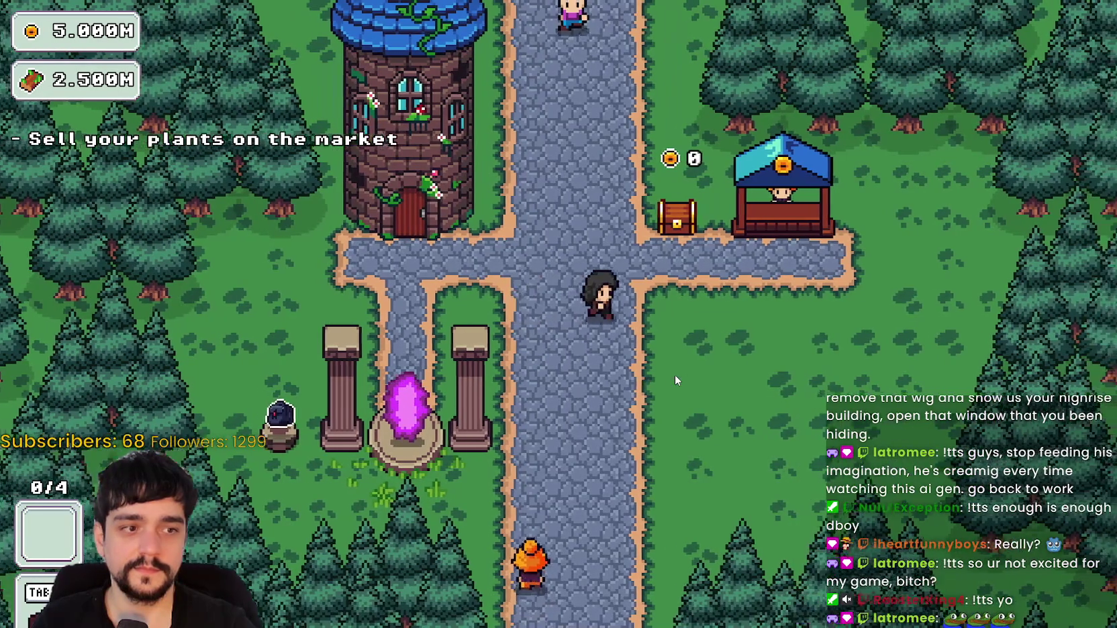
key(a)
key(w)
key(e)
key(Escape)
Walk past the market stand to the portal and travel to the Stage 1 forest again.
key(d)
key(a)
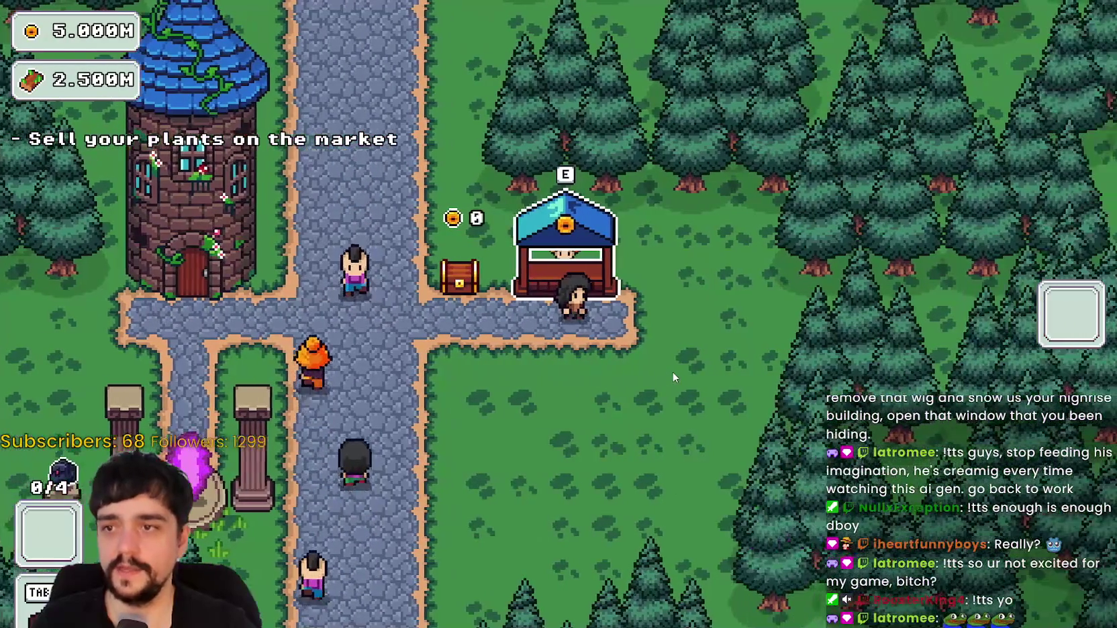
key(s)
key(a)
key(s)
key(d)
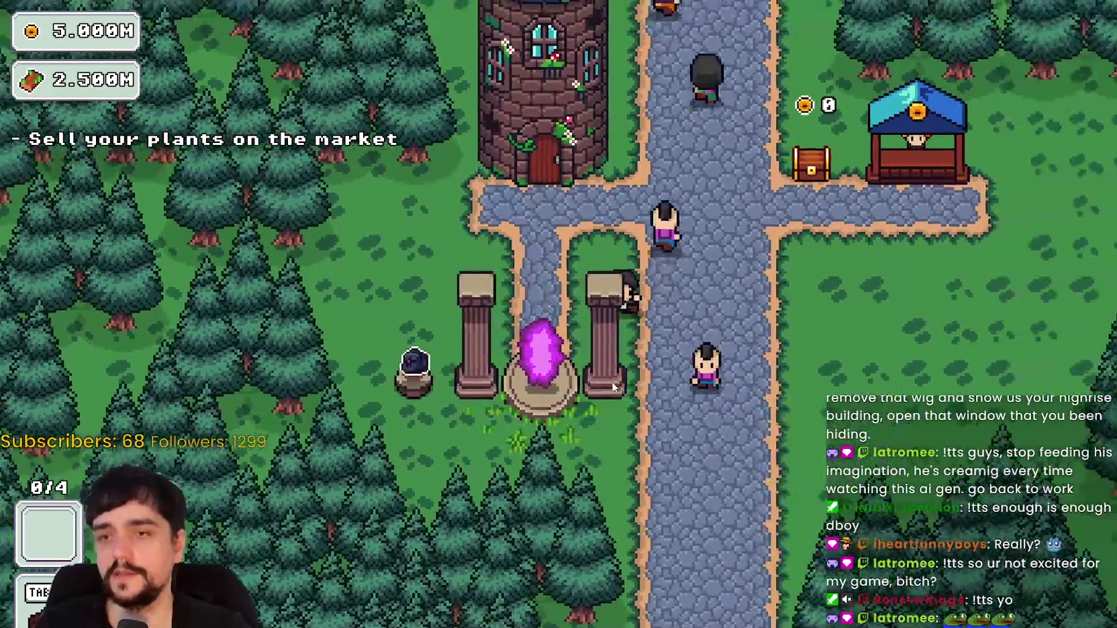
key(e)
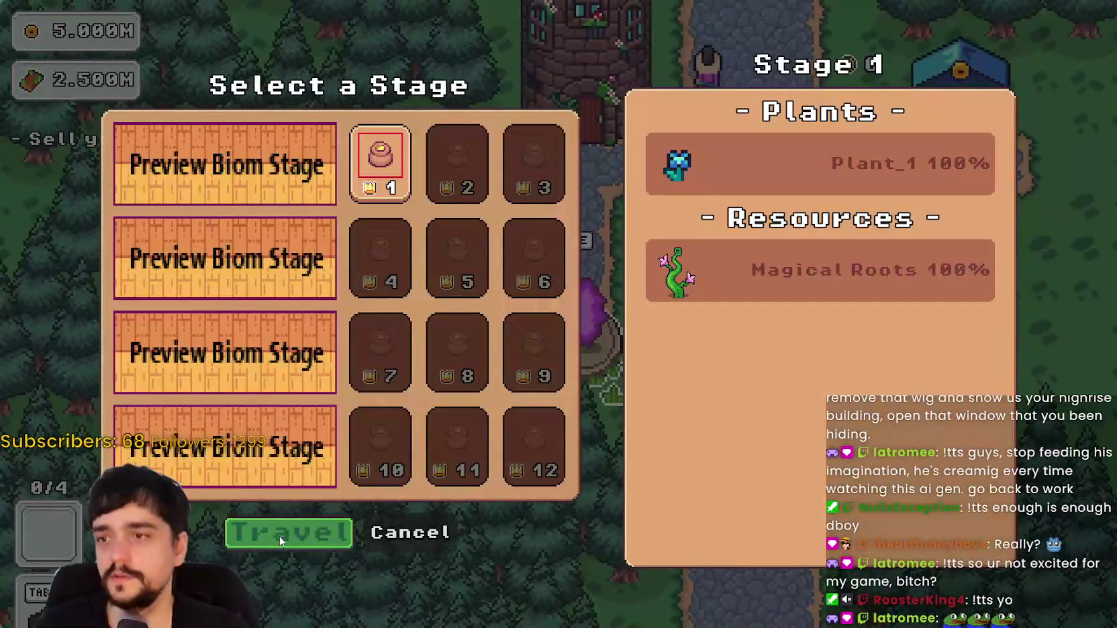
click(281, 536)
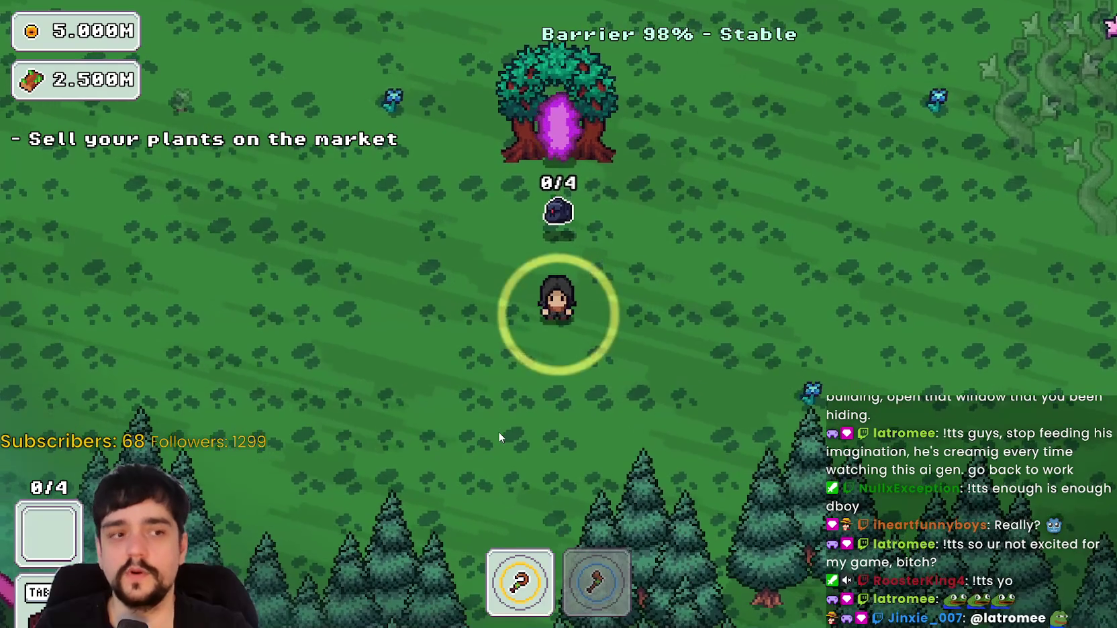
Walk through the forest and harvest two blue flowers.
key(d)
key(w)
key(a)
key(w)
key(a)
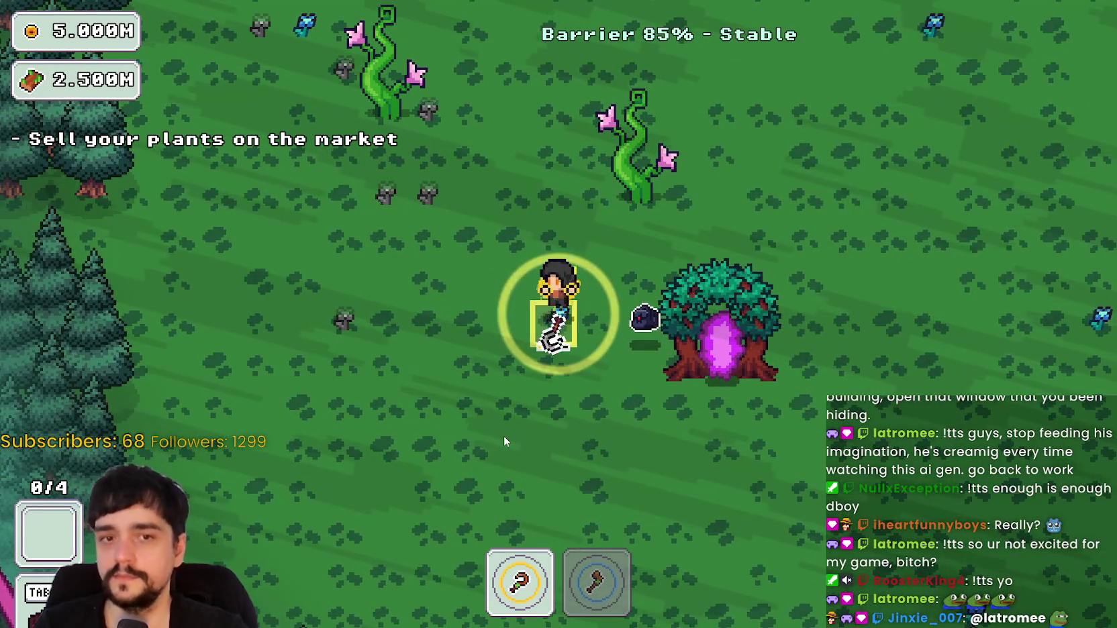
key(w)
key(d)
key(d)
key(s)
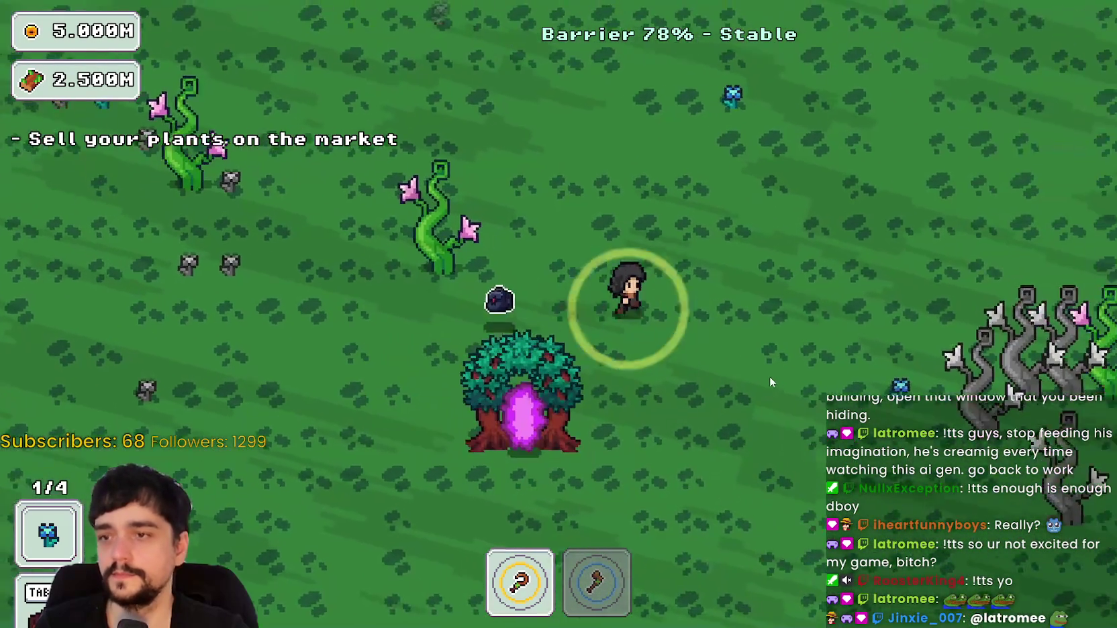
key(a)
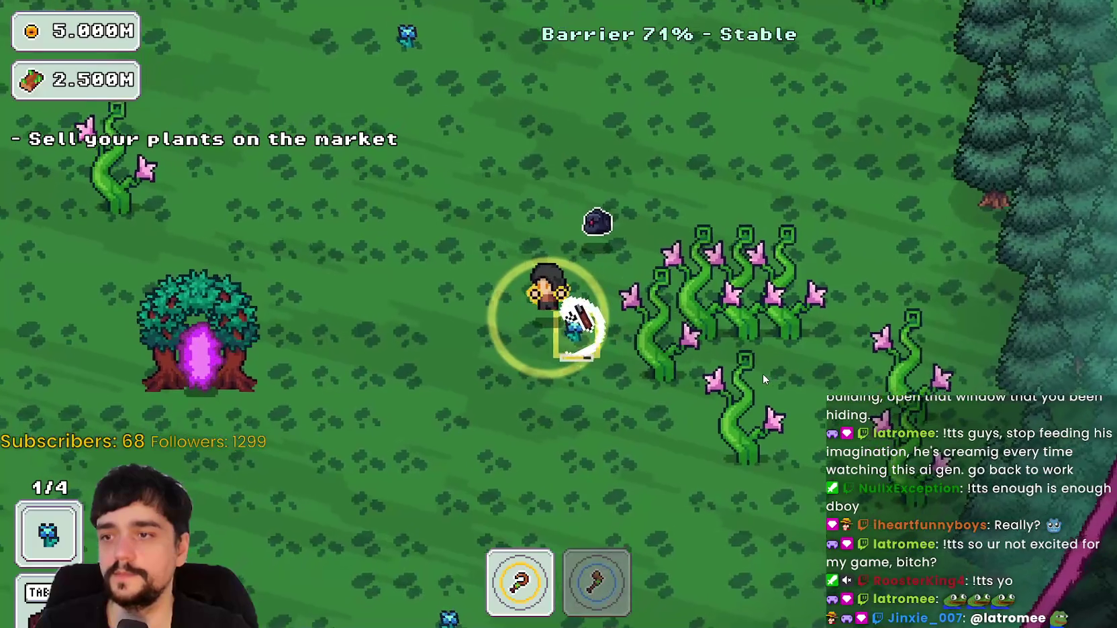
key(s)
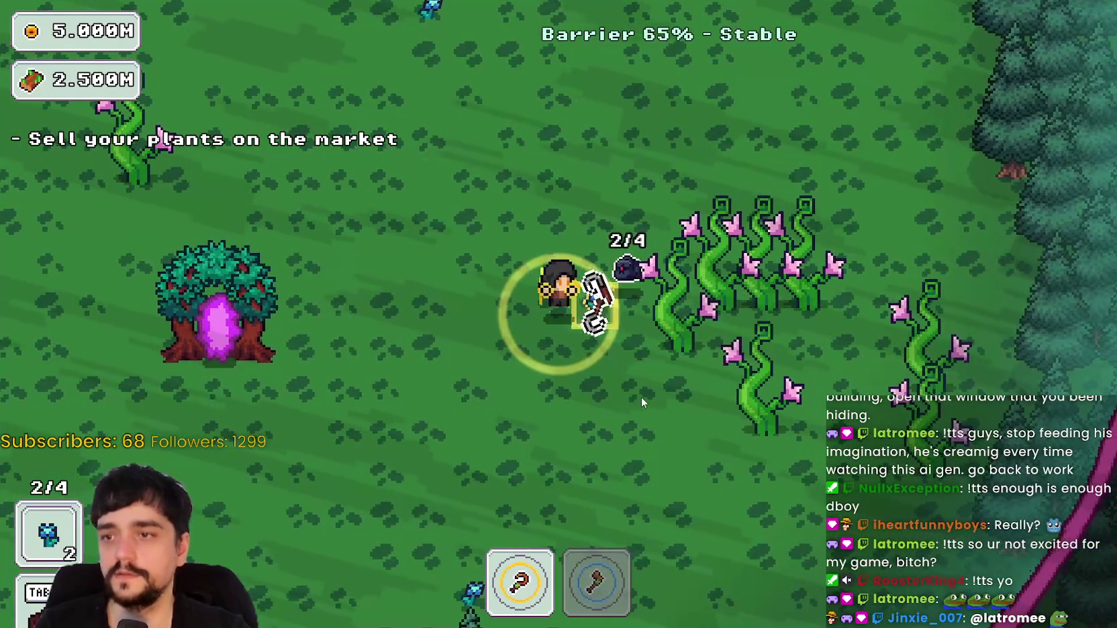
Switch to the axe (key 2) and clear the vine cluster.
key(d)
key(s)
key(w)
key(d)
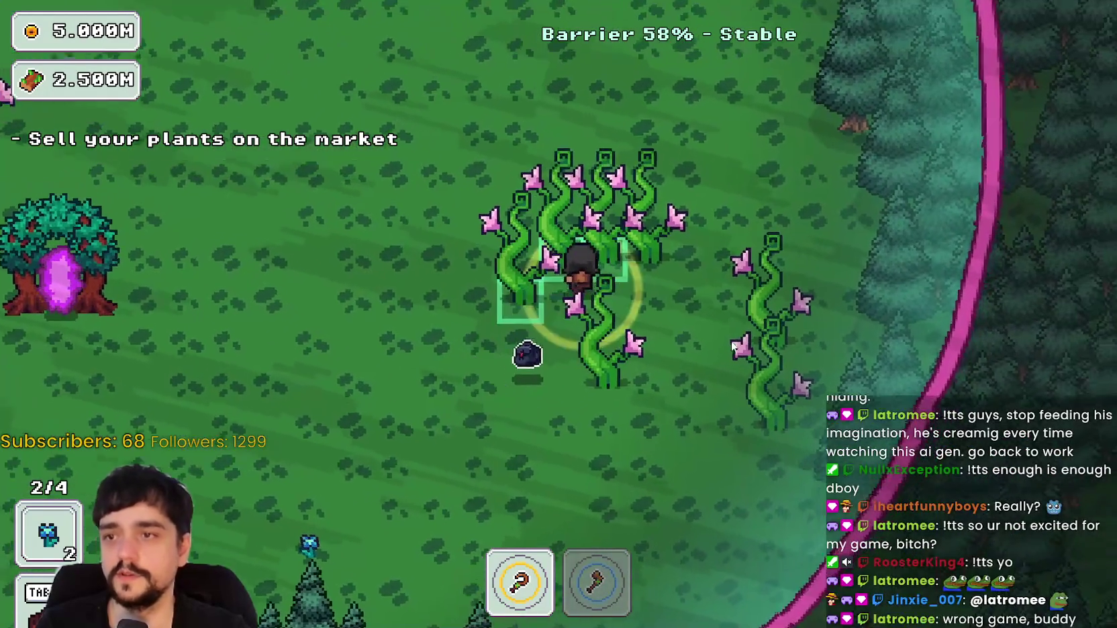
key(2)
key(a)
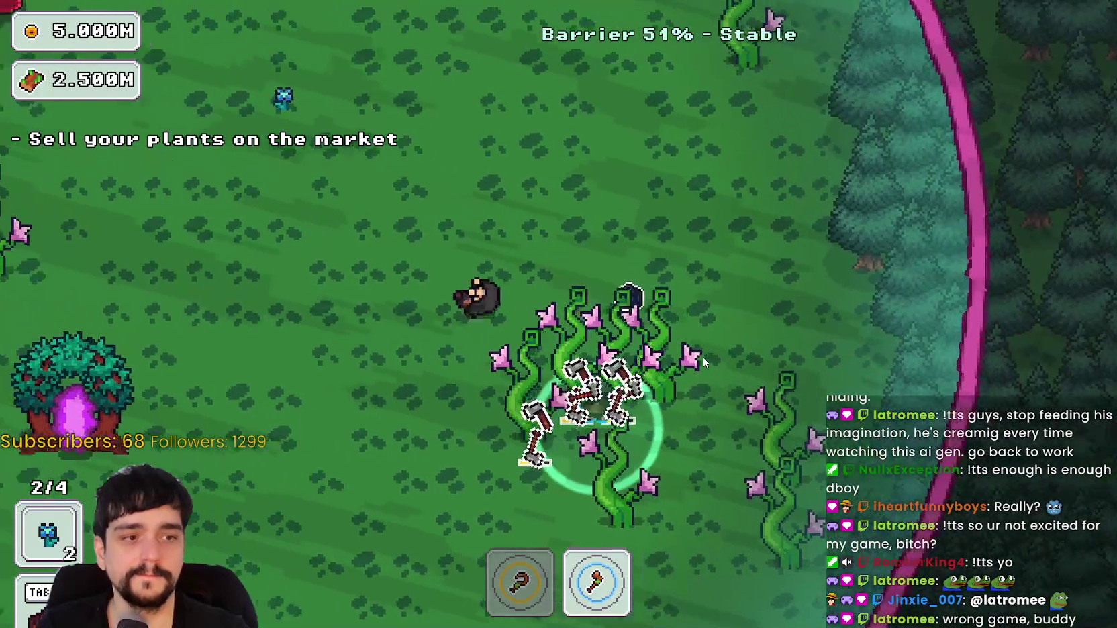
key(d)
key(s)
key(a)
key(w)
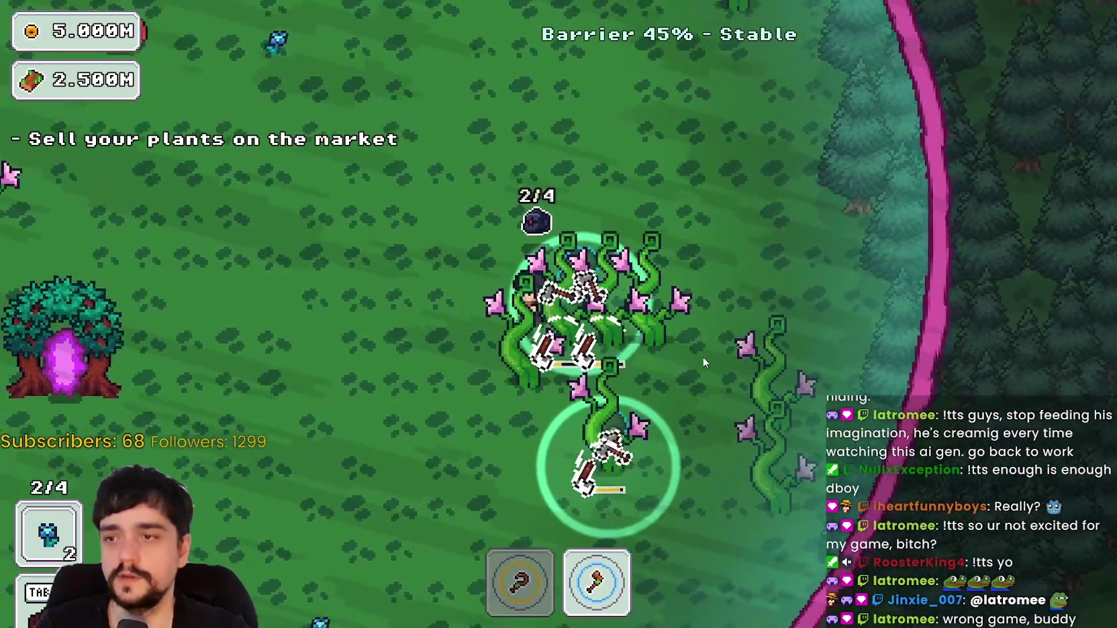
key(d)
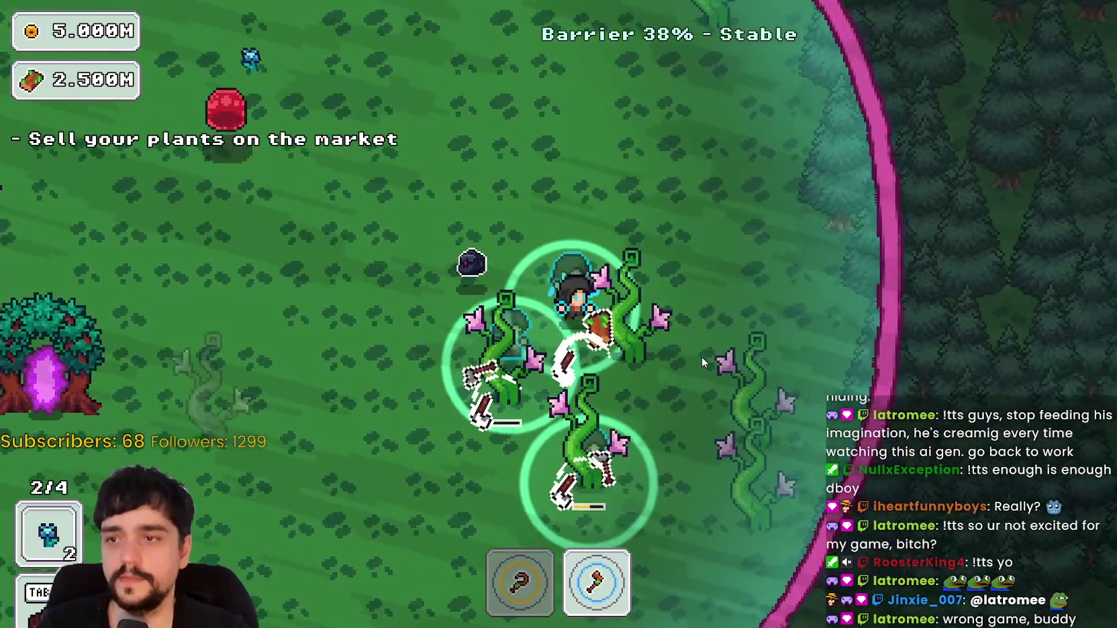
key(s)
key(a)
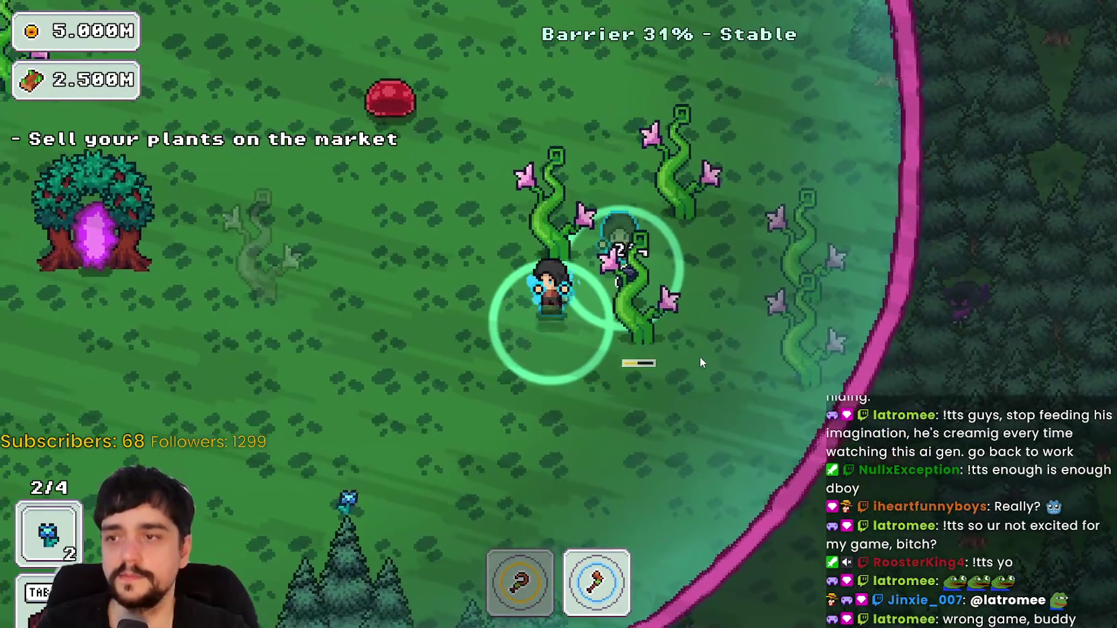
key(w)
key(d)
key(a)
key(d)
key(s)
key(w)
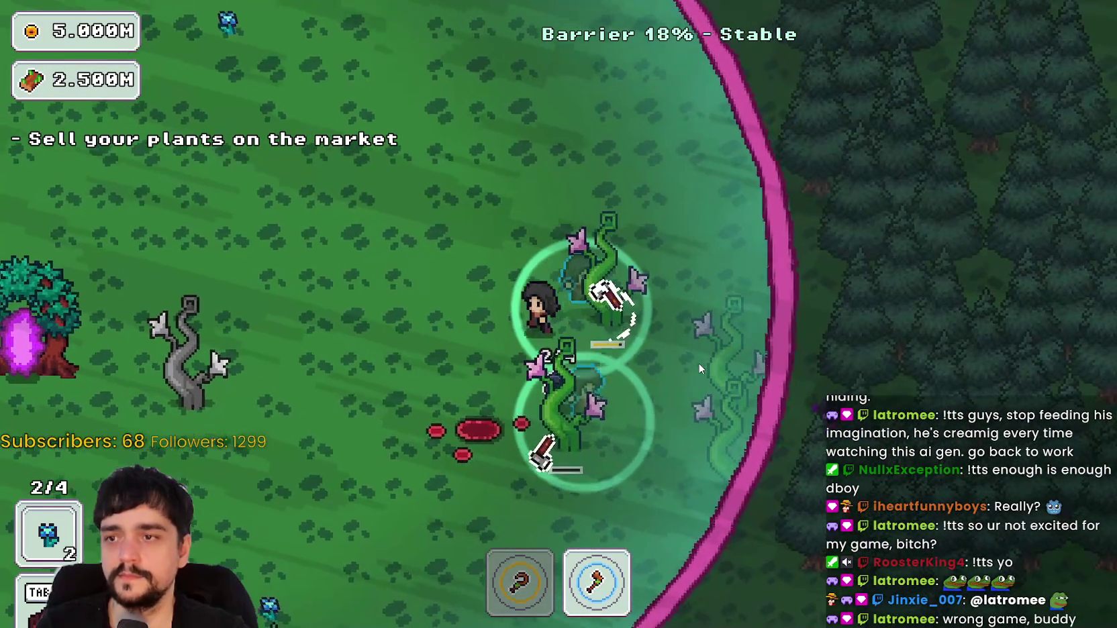
Avoid the red creature, switch back to the harvest tool, and return via the portal tree.
key(s)
key(w)
key(w)
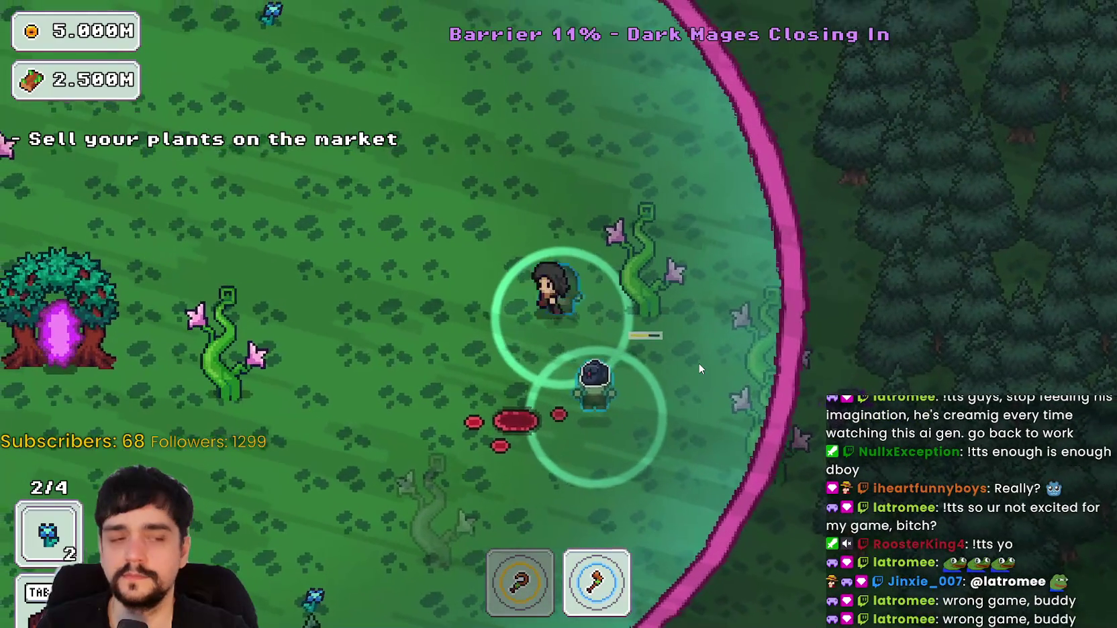
key(a)
key(s)
key(a)
key(s)
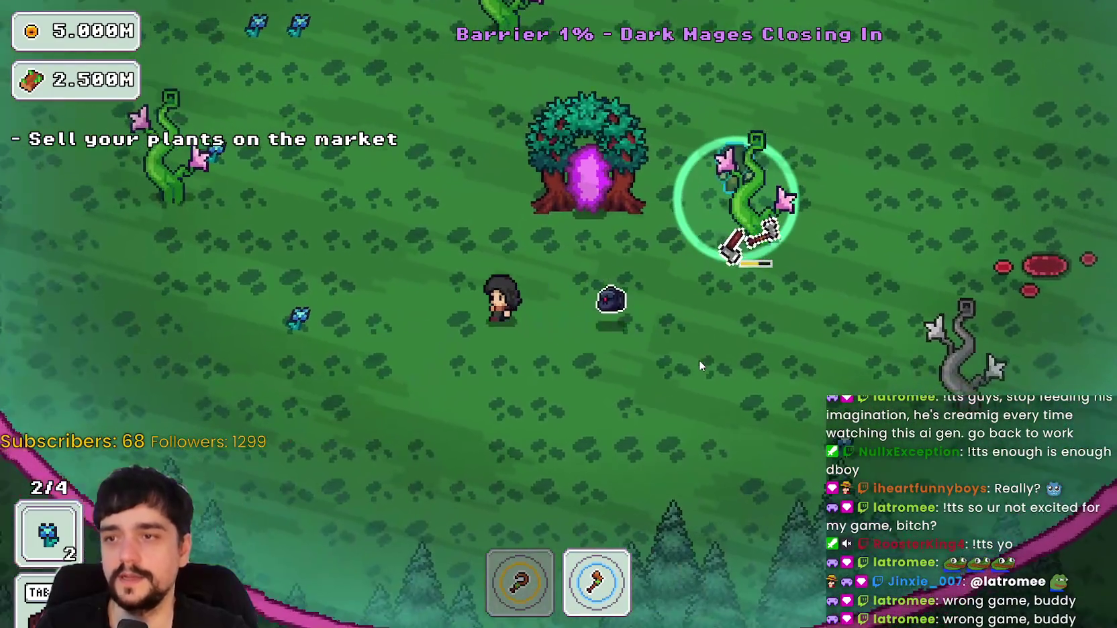
key(w)
key(w)
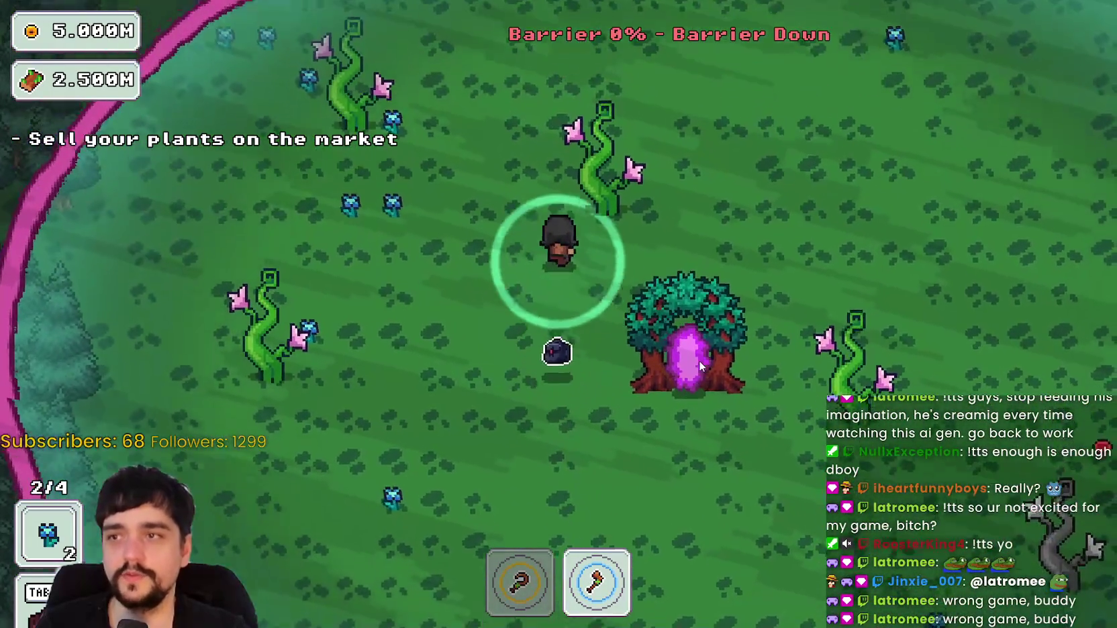
key(a)
key(1)
key(d)
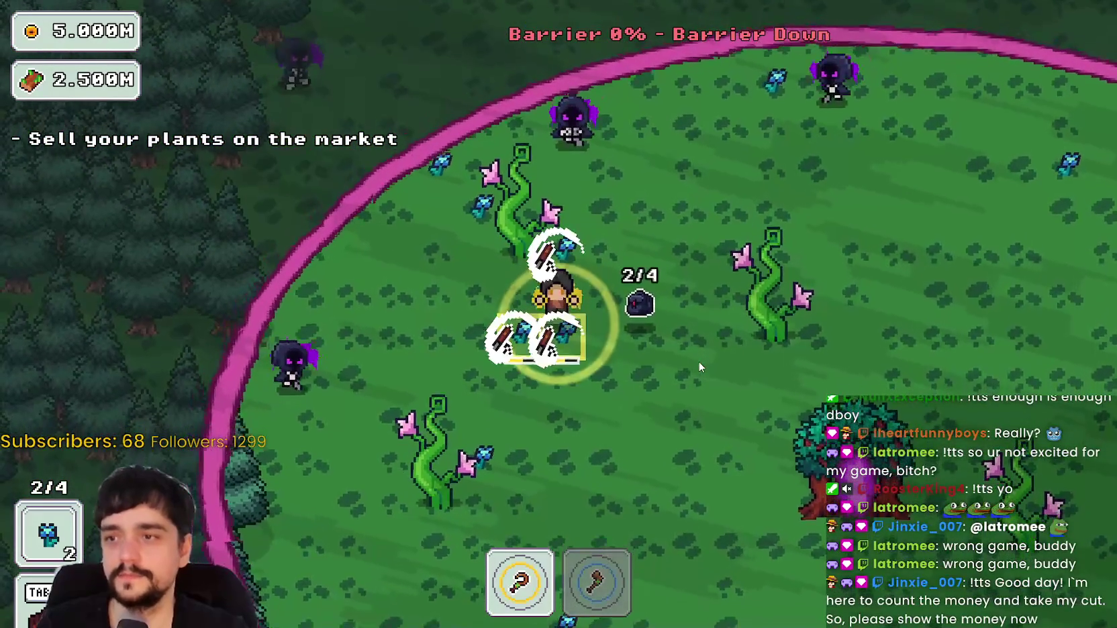
key(s)
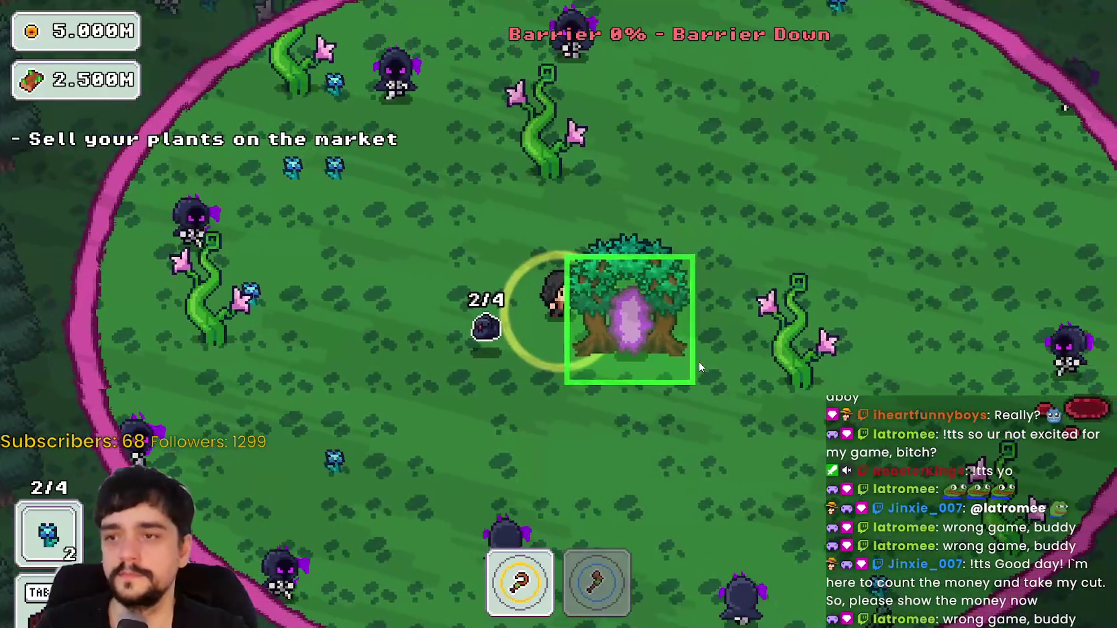
click(699, 367)
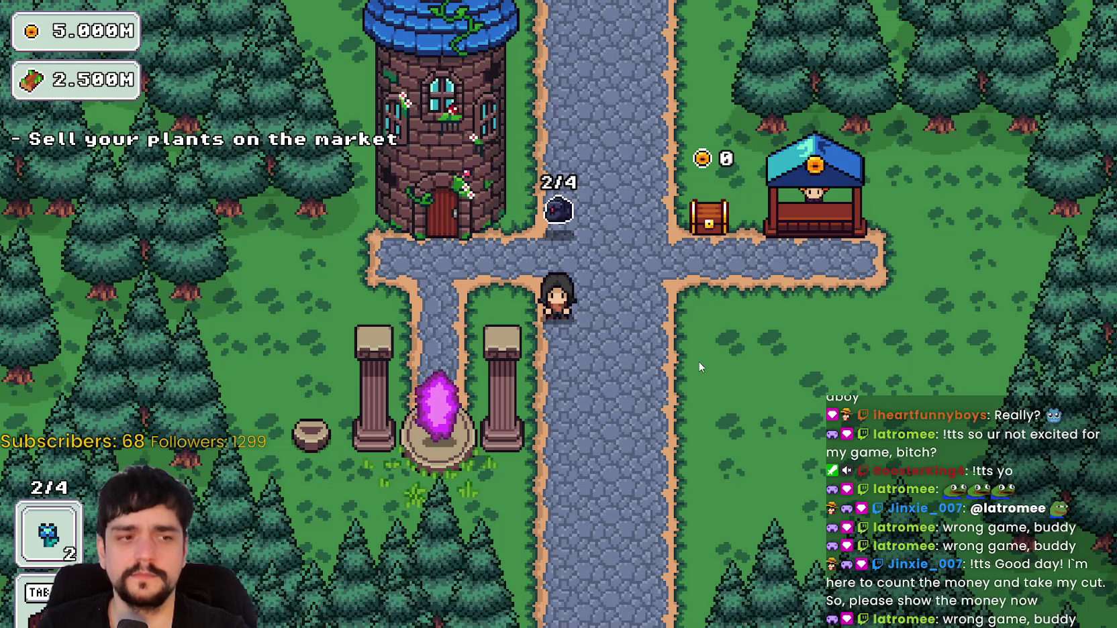
key(d)
key(w)
key(w)
key(d)
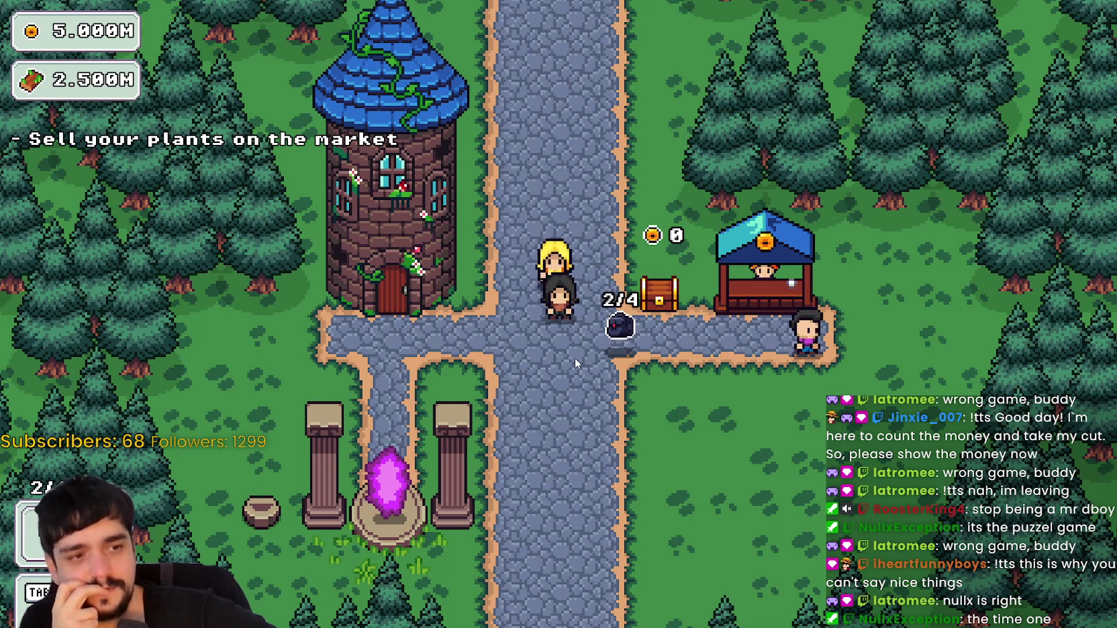
key(s)
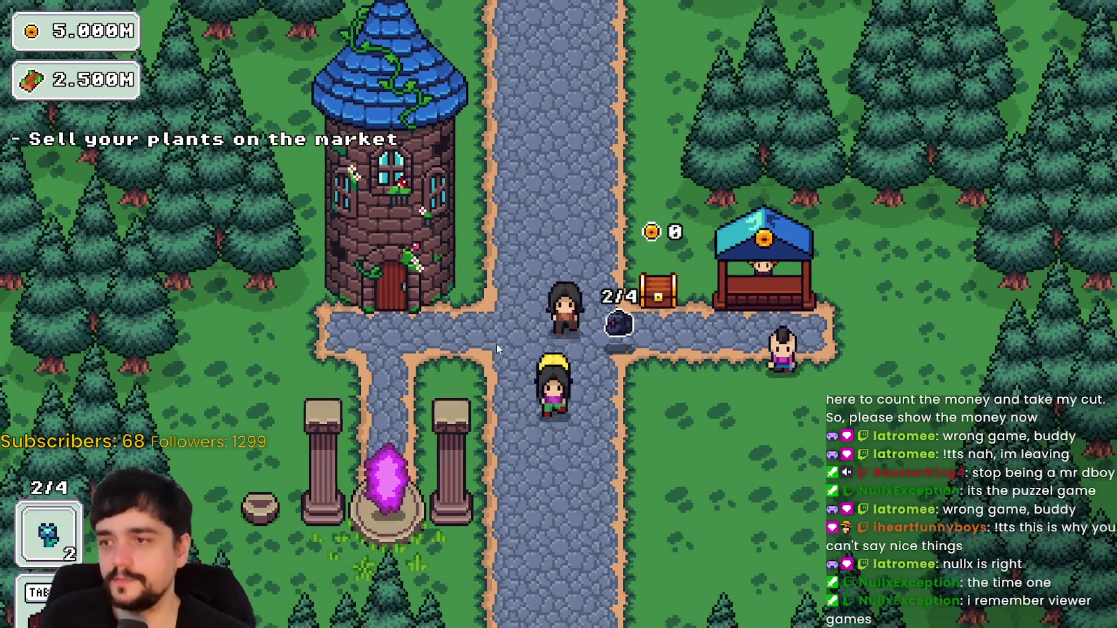
Sell the two flowers at the market stall, then open stage selection at the portal.
key(s)
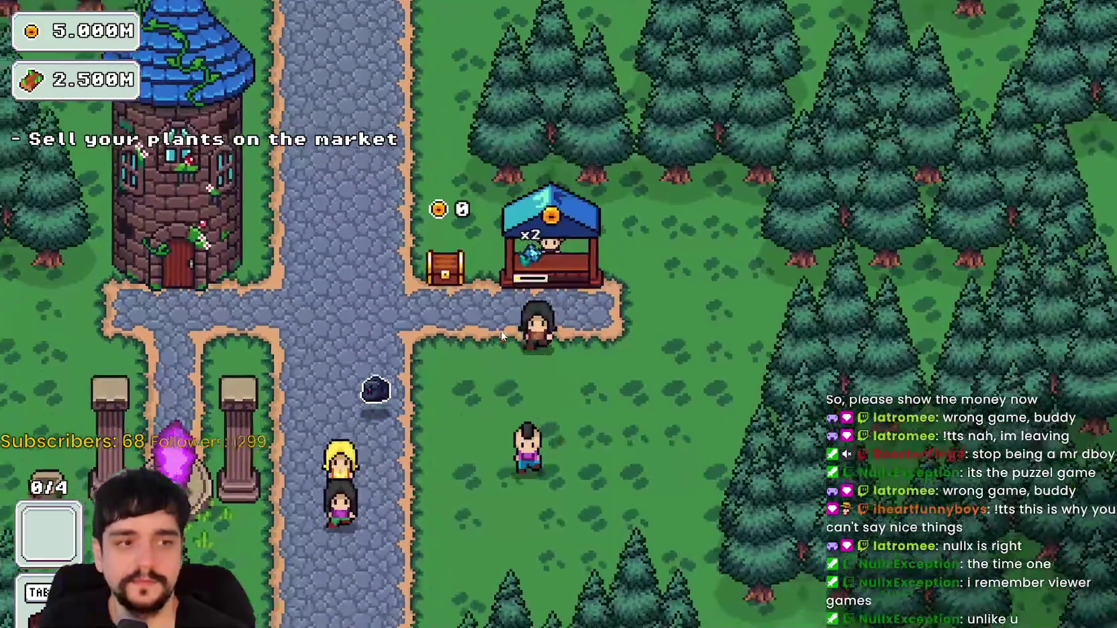
key(a)
key(w)
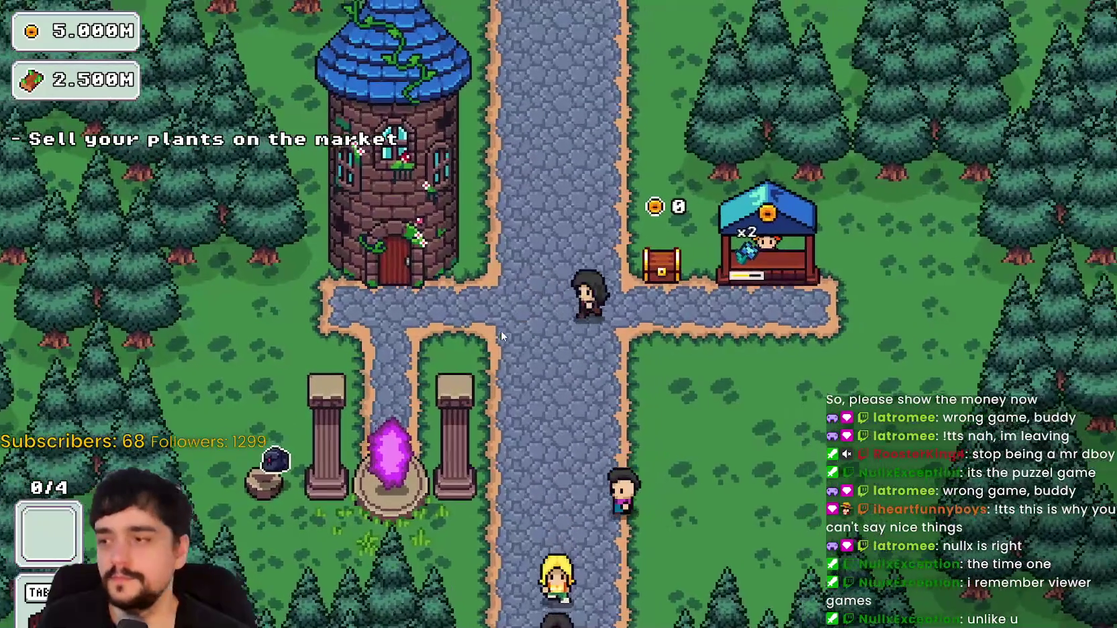
key(a)
key(s)
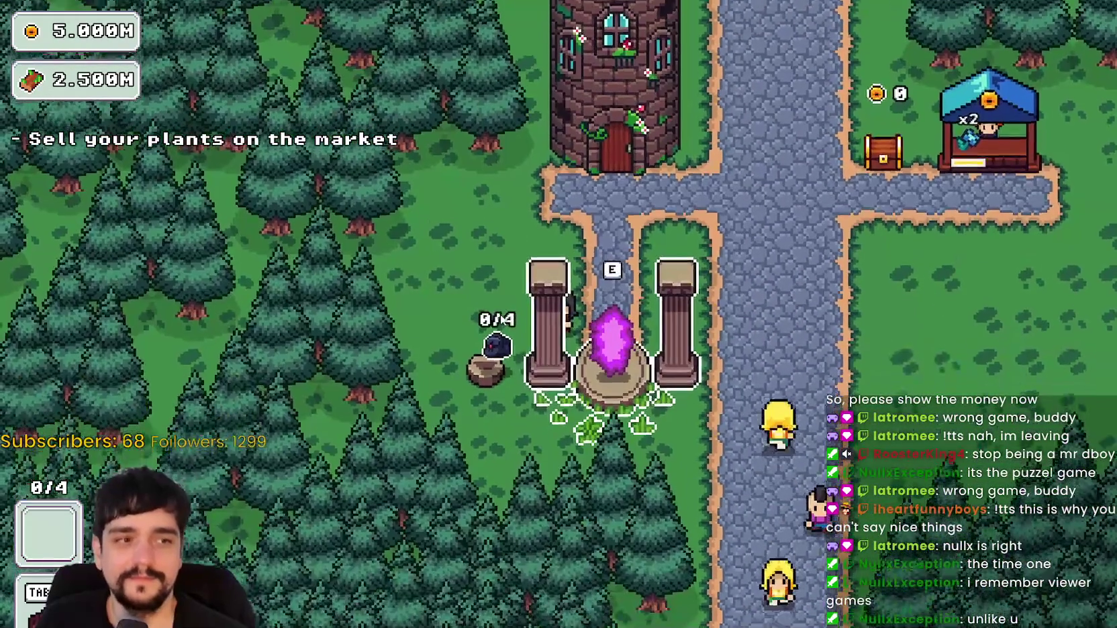
key(e)
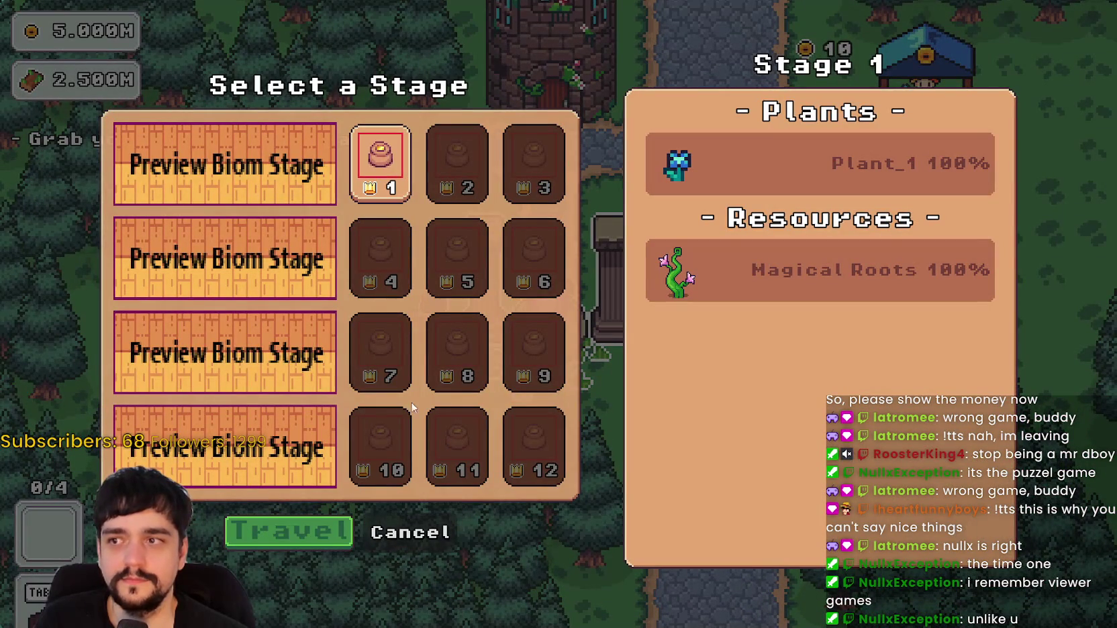
Cancel the Select a Stage dialog and open the Prestige skill tree with P.
click(396, 526)
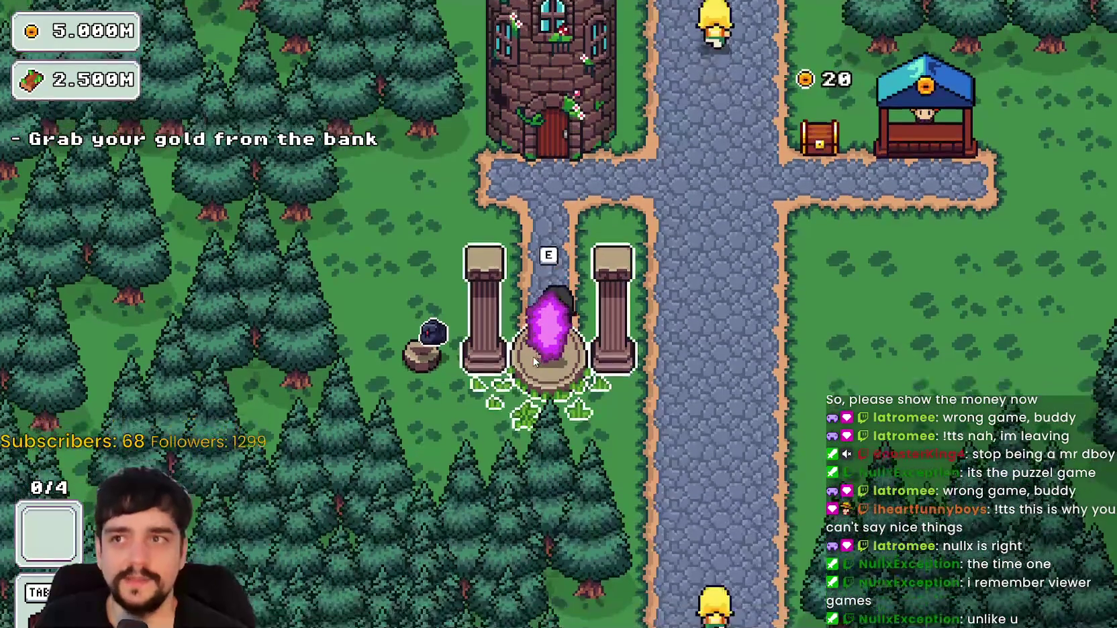
key(e)
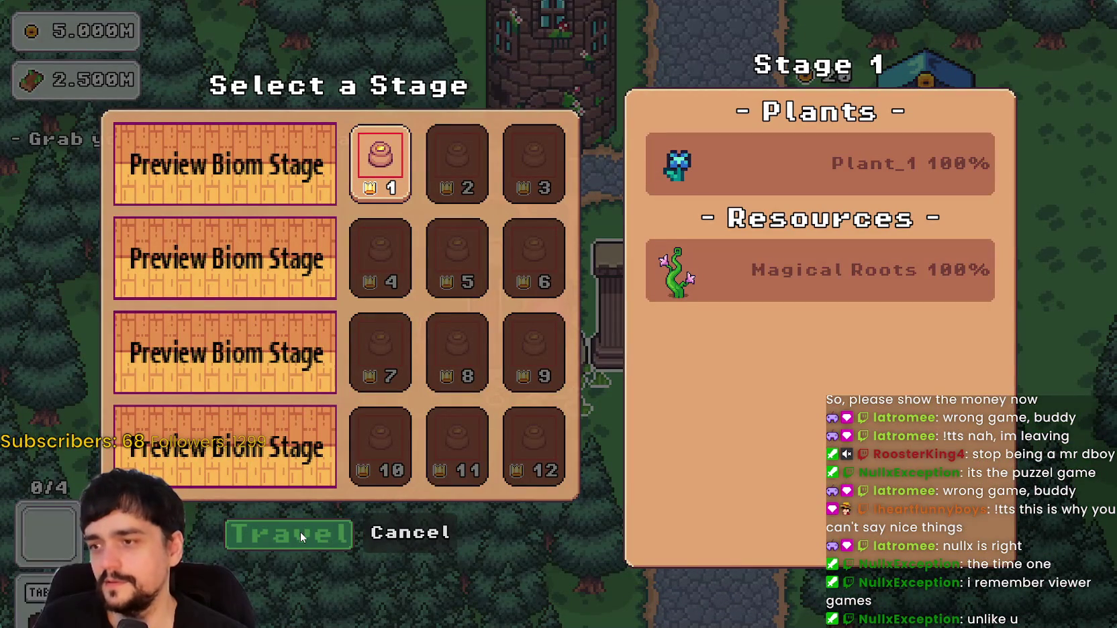
click(424, 542)
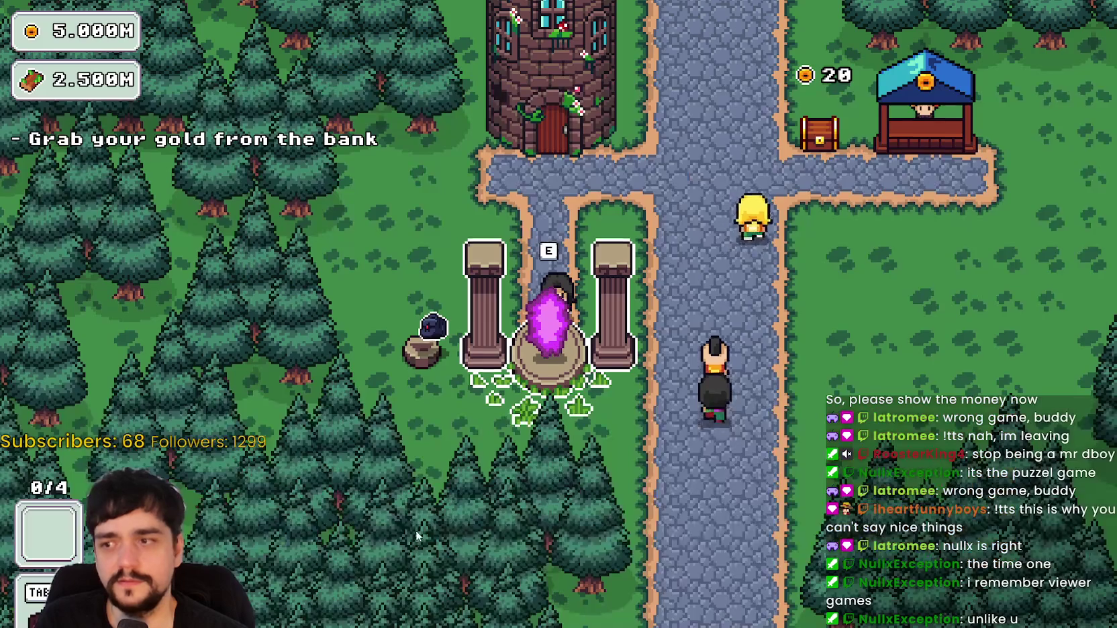
key(p)
scroll(559, 269, down, 3)
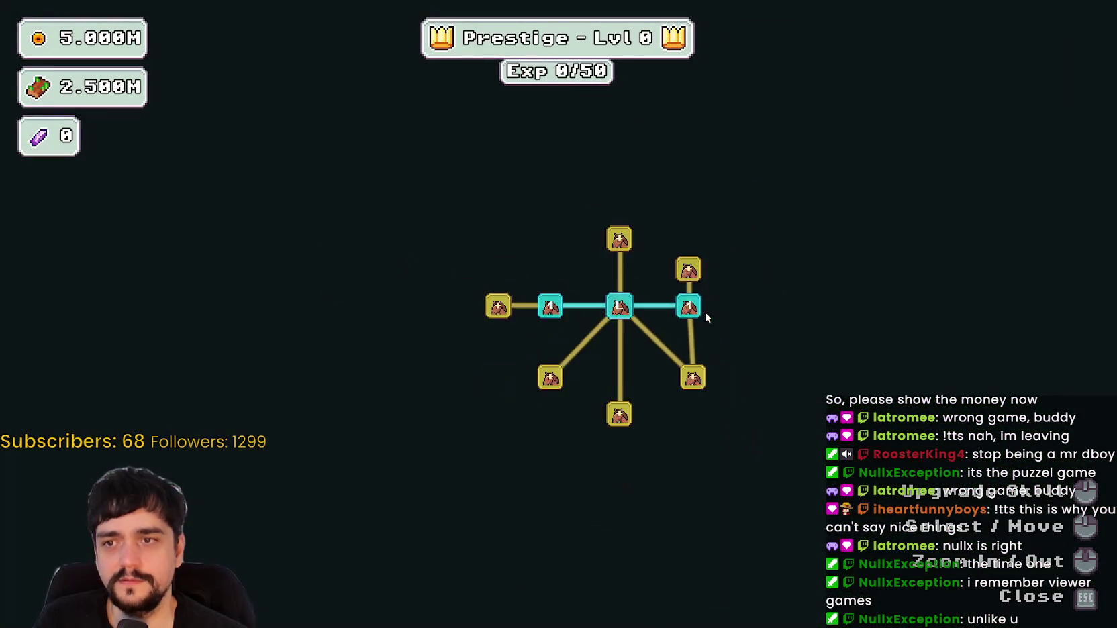
Buy the first four connected prestige skills along the branch.
click(527, 363)
click(549, 305)
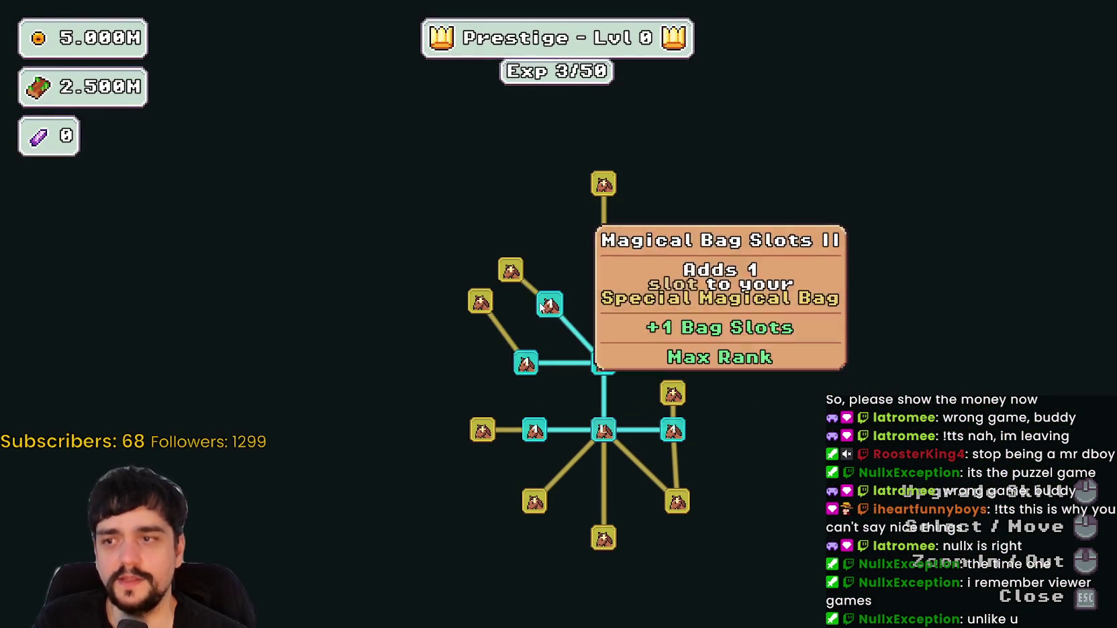
click(480, 302)
click(510, 270)
Max Plant Domain Damage, raise Plant Domain Damage II to 10/10, and max Doppel Sickle.
click(483, 429)
click(483, 397)
click(431, 430)
click(483, 465)
click(483, 396)
click(484, 431)
click(483, 431)
click(483, 430)
click(483, 429)
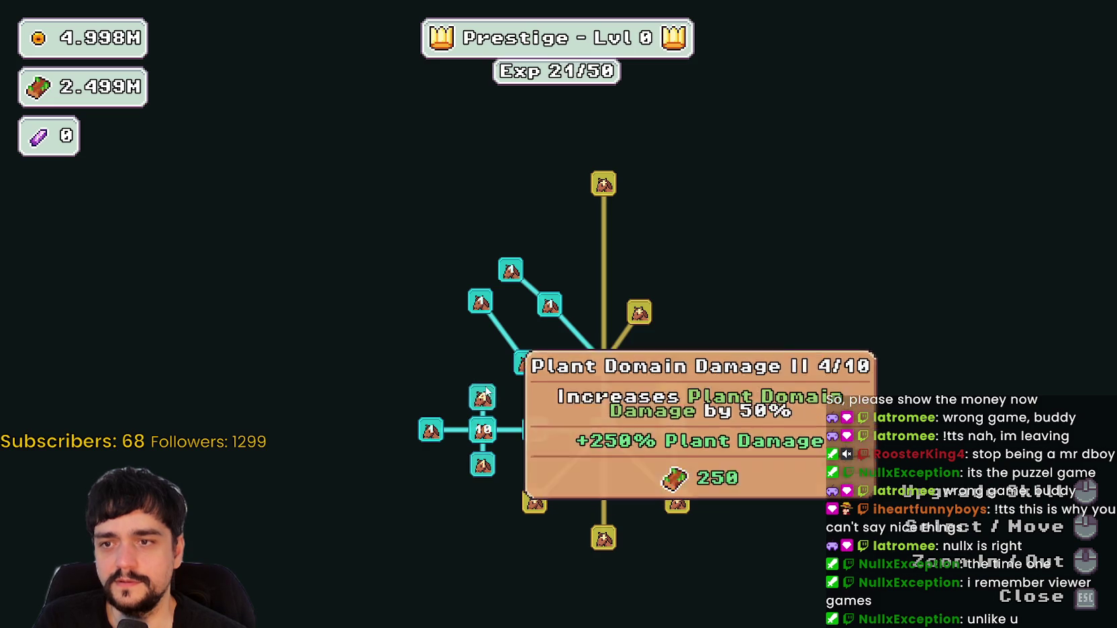
click(480, 402)
click(480, 402)
click(479, 402)
click(483, 397)
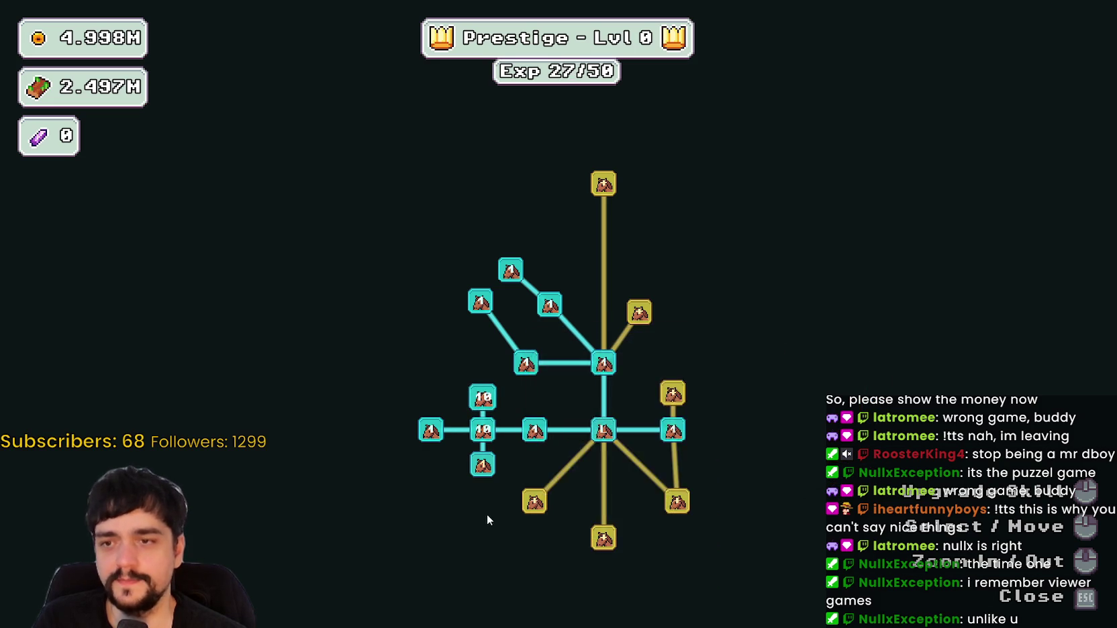
click(483, 464)
click(483, 464)
click(483, 465)
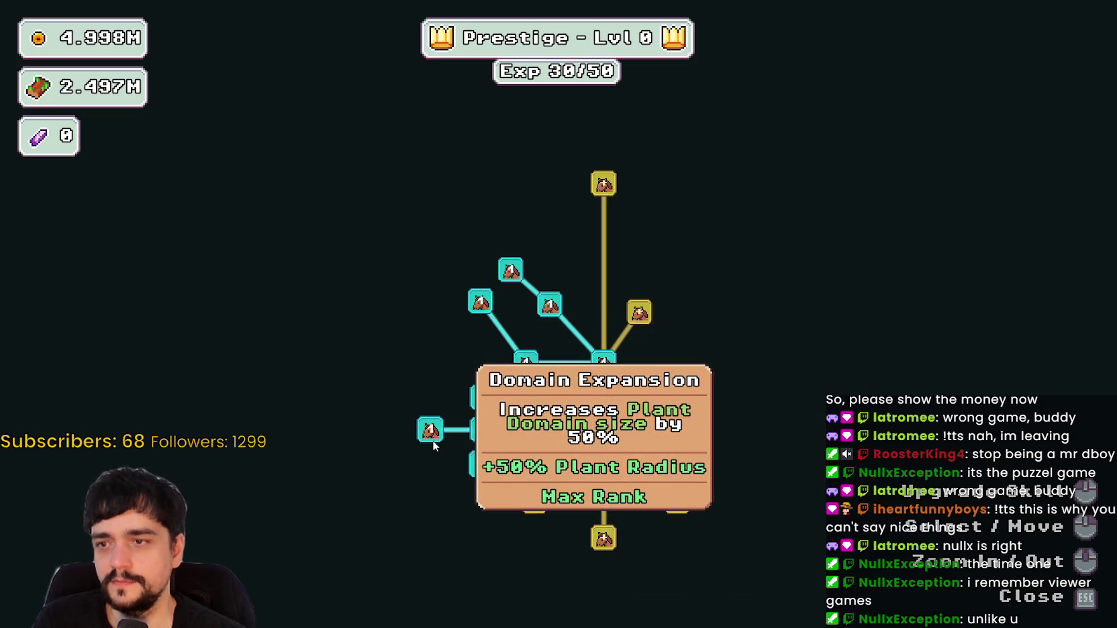
Buy the Market Stall skill and close the Prestige tree.
drag(433, 351, 392, 339)
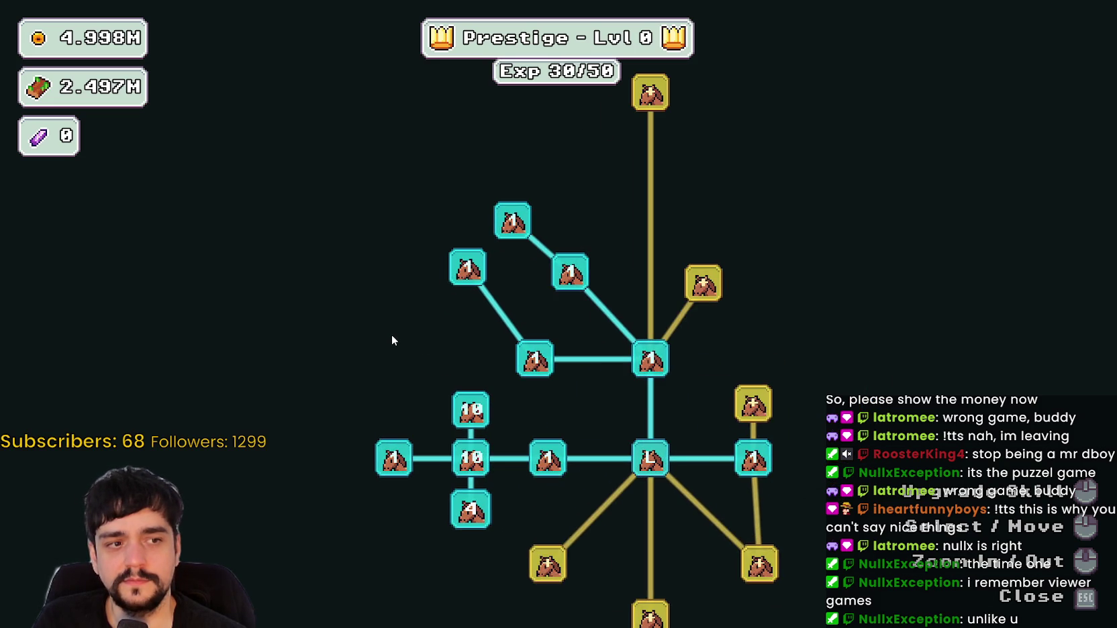
scroll(392, 339, up, 3)
scroll(392, 337, down, 2)
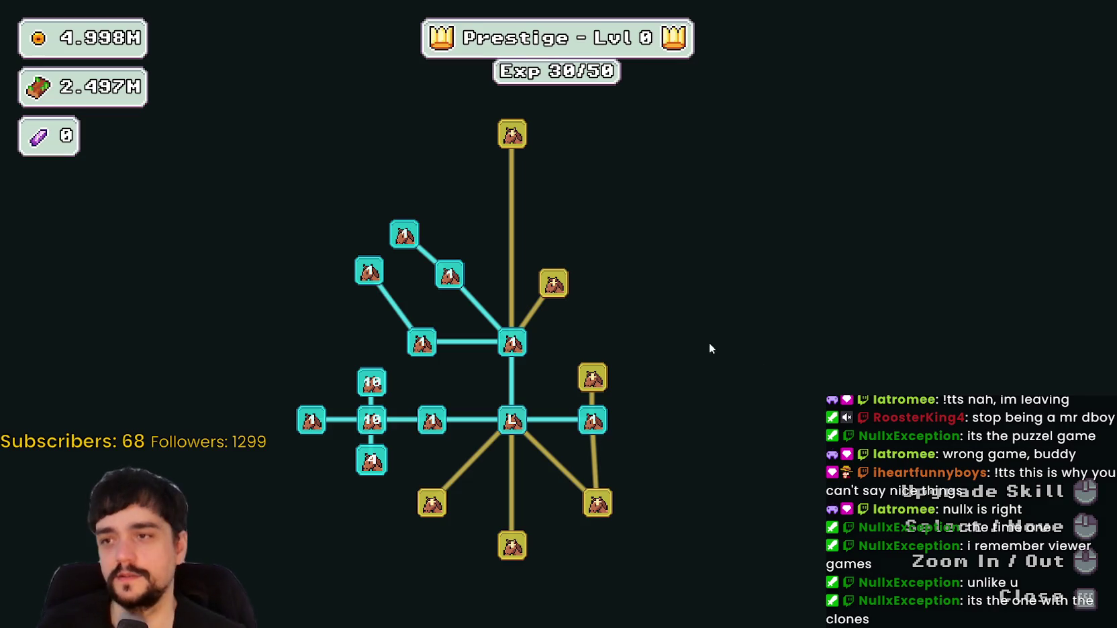
click(553, 283)
mouse_move(650, 305)
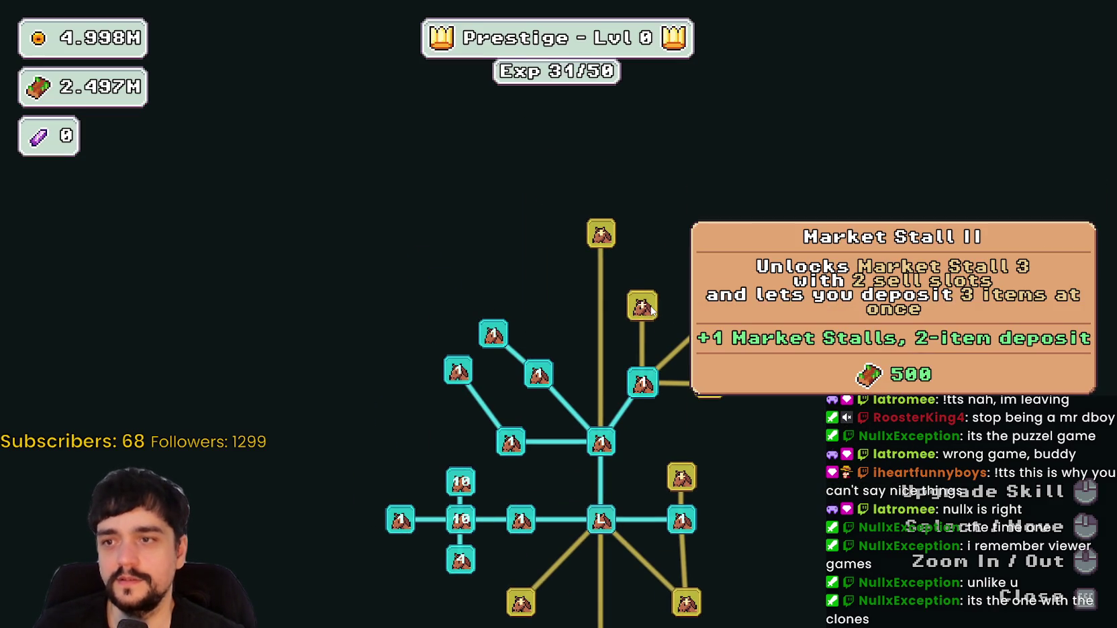
key(Escape)
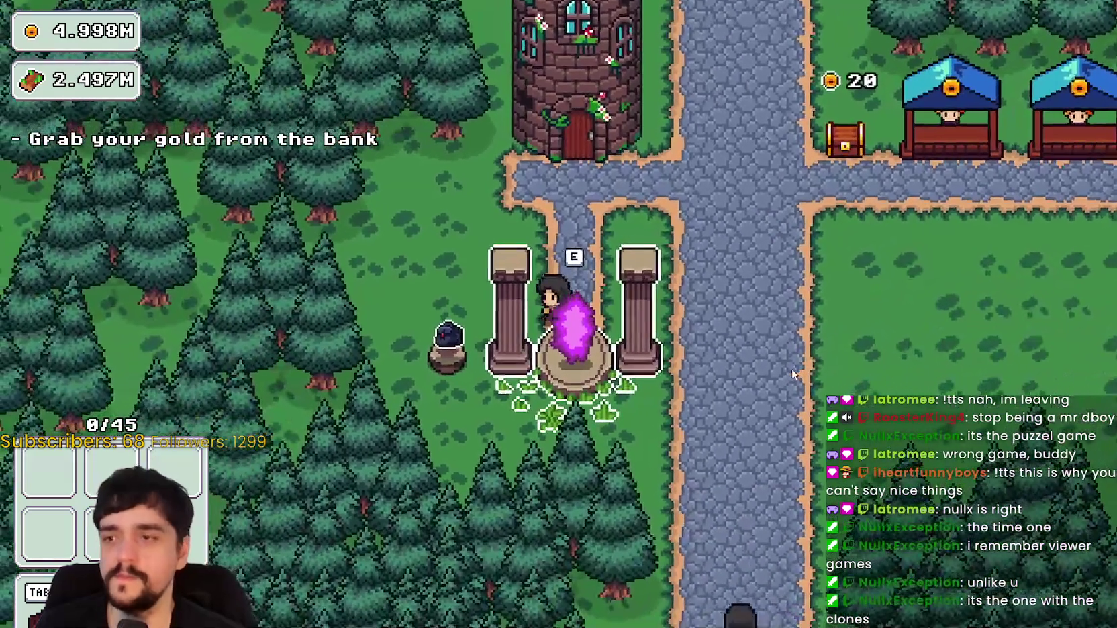
key(w)
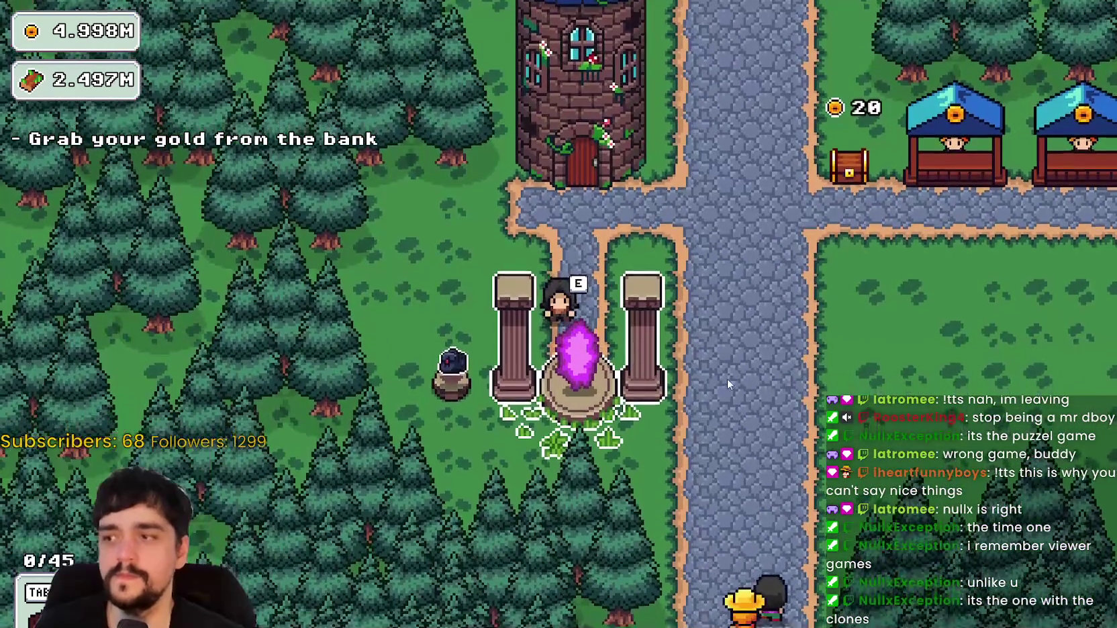
key(e)
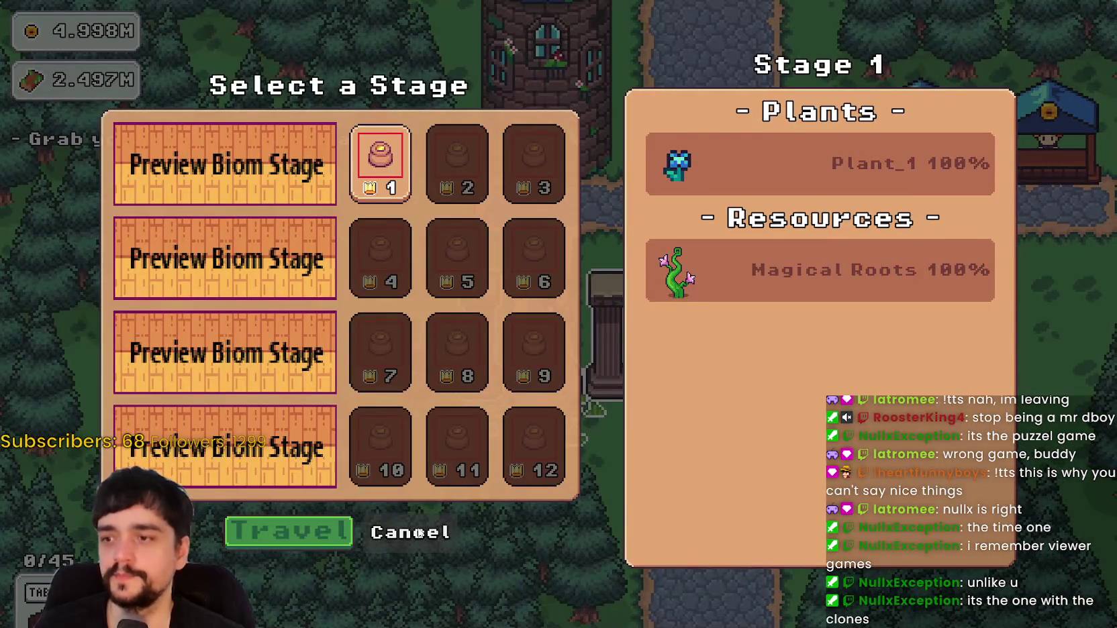
key(Escape)
key(w)
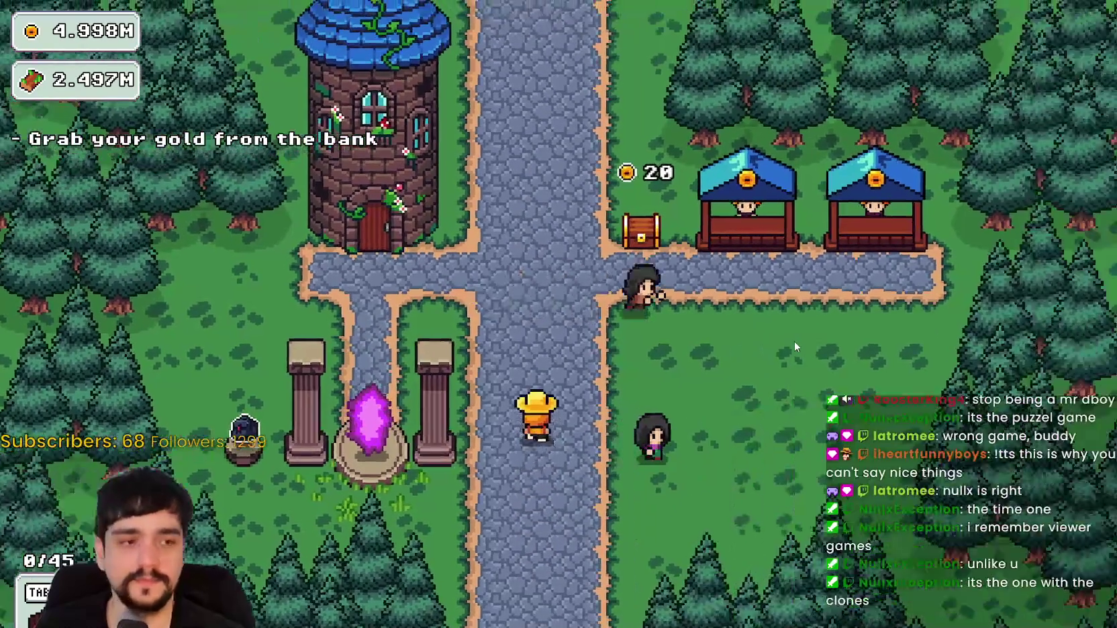
key(w)
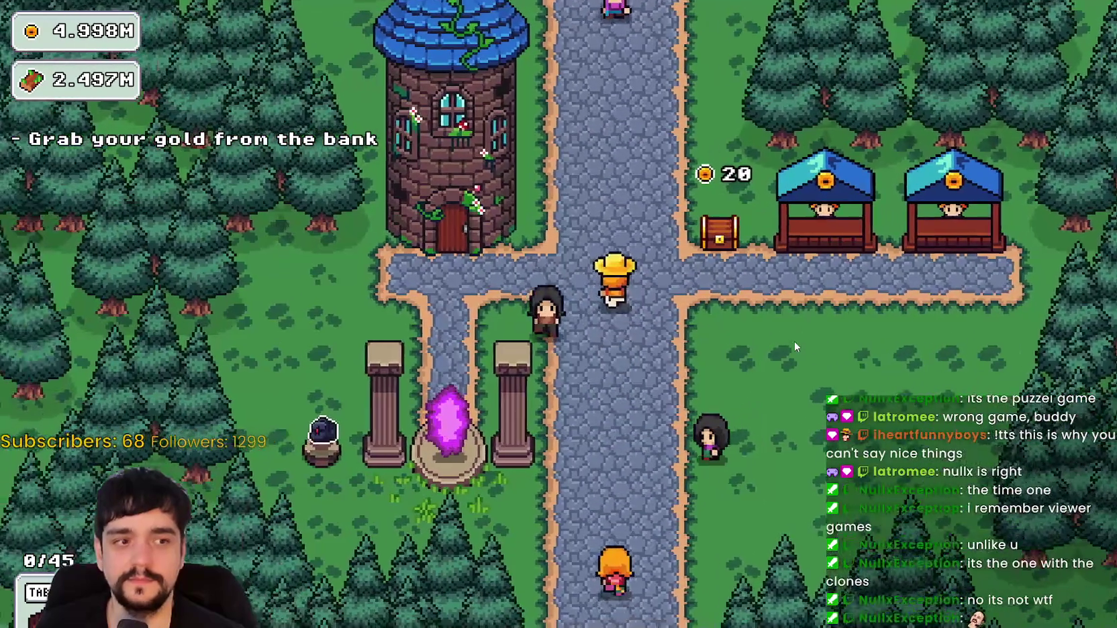
key(a)
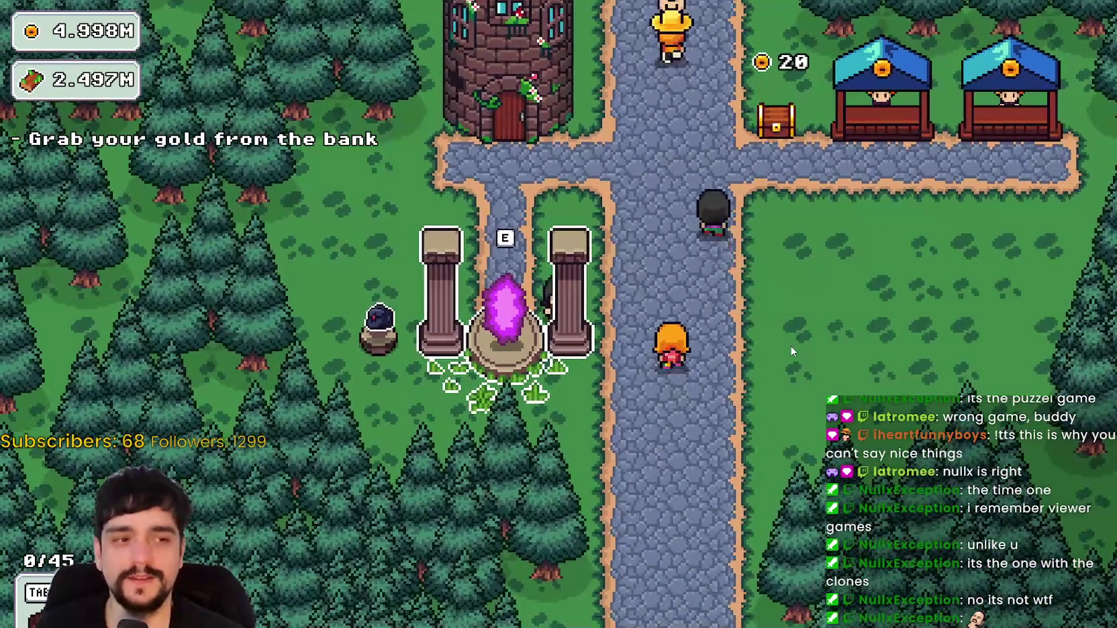
key(d)
key(w)
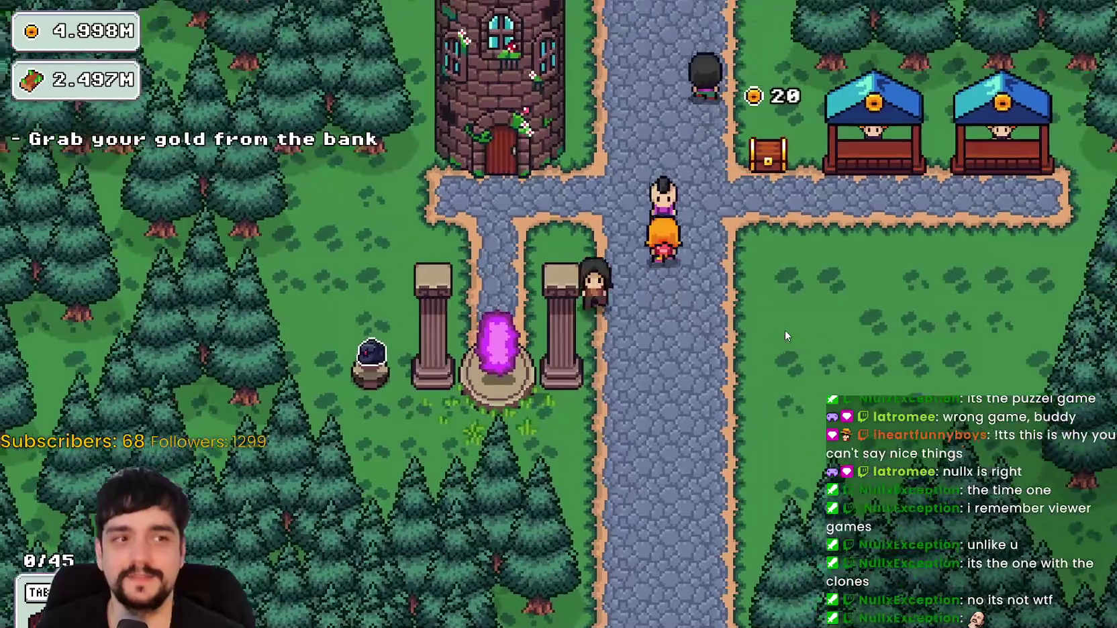
key(a)
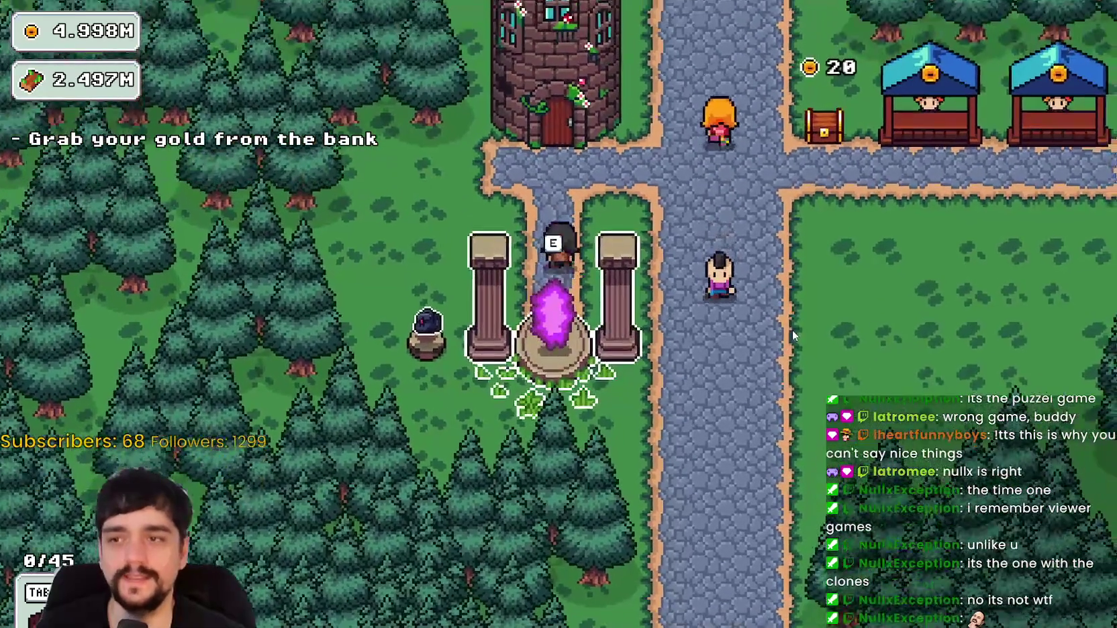
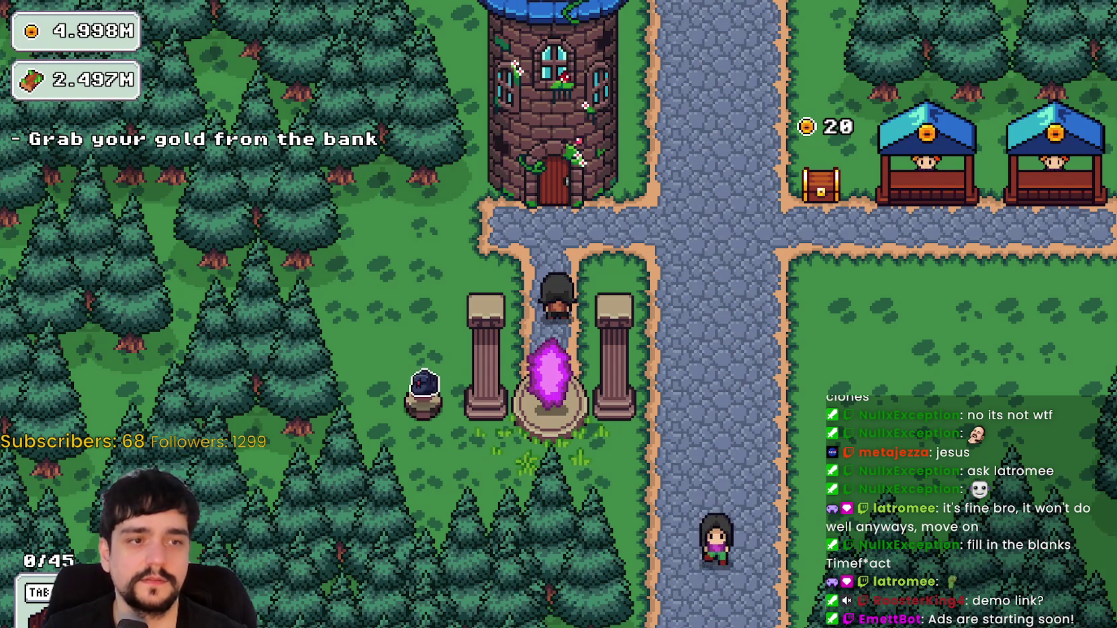
Bring up the Timefract itch.io page and enlarge the red laser and bottom level screenshots.
key(alt+Tab)
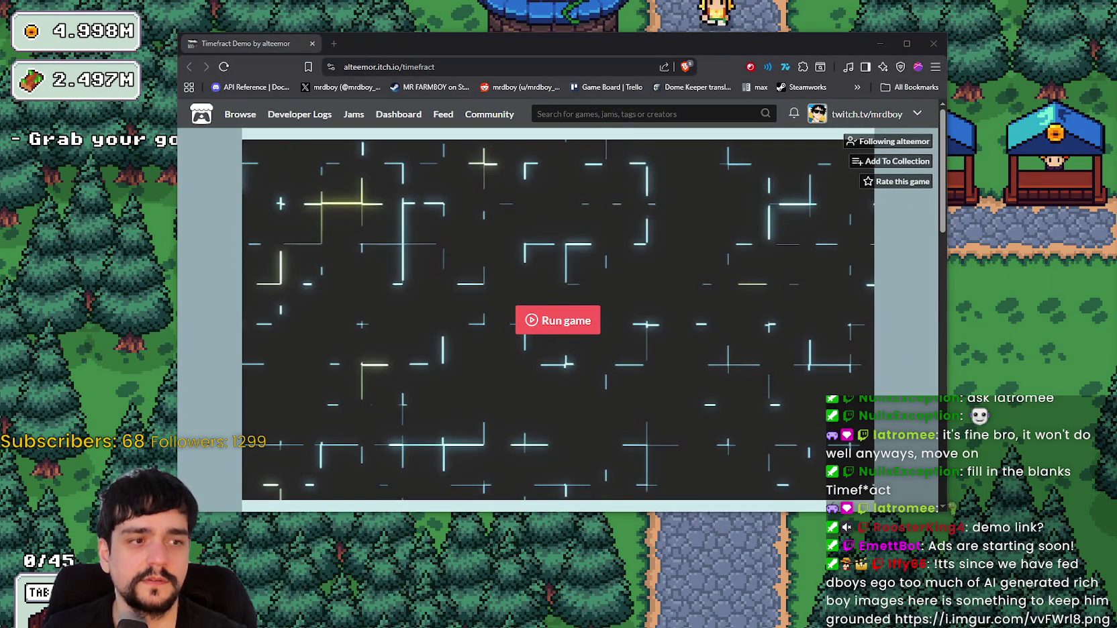
scroll(395, 331, down, 8)
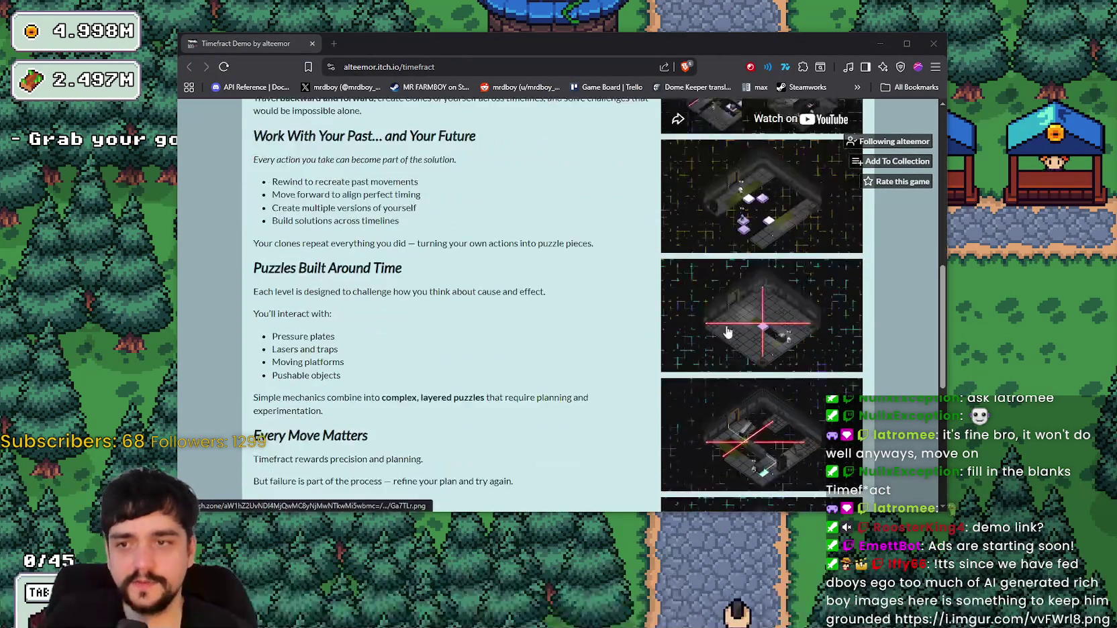
click(745, 315)
click(908, 373)
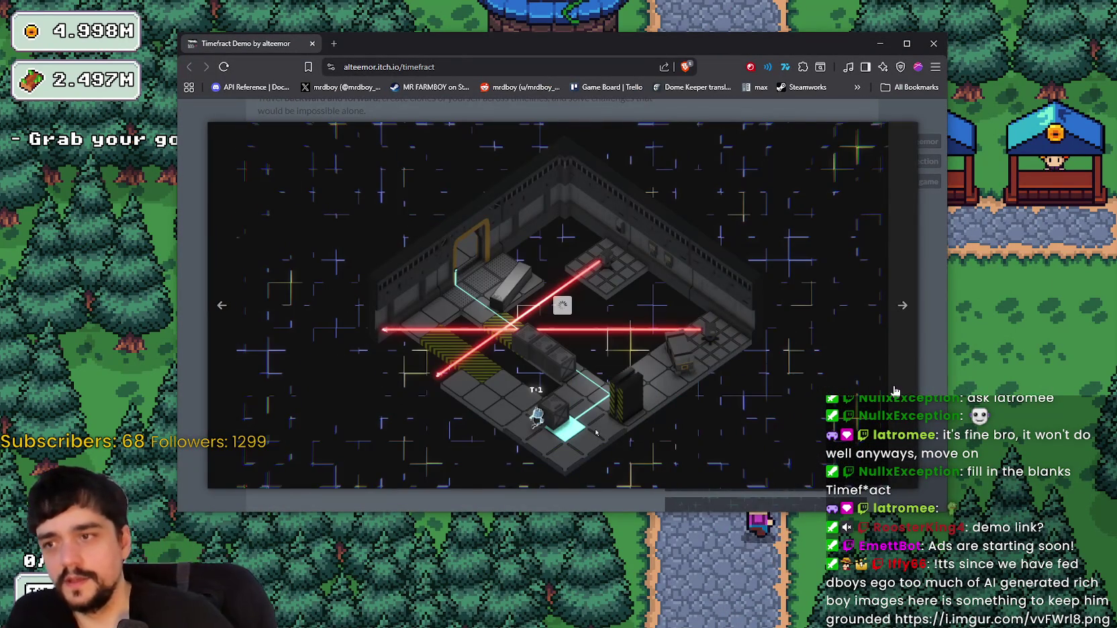
click(927, 368)
scroll(865, 394, down, 2)
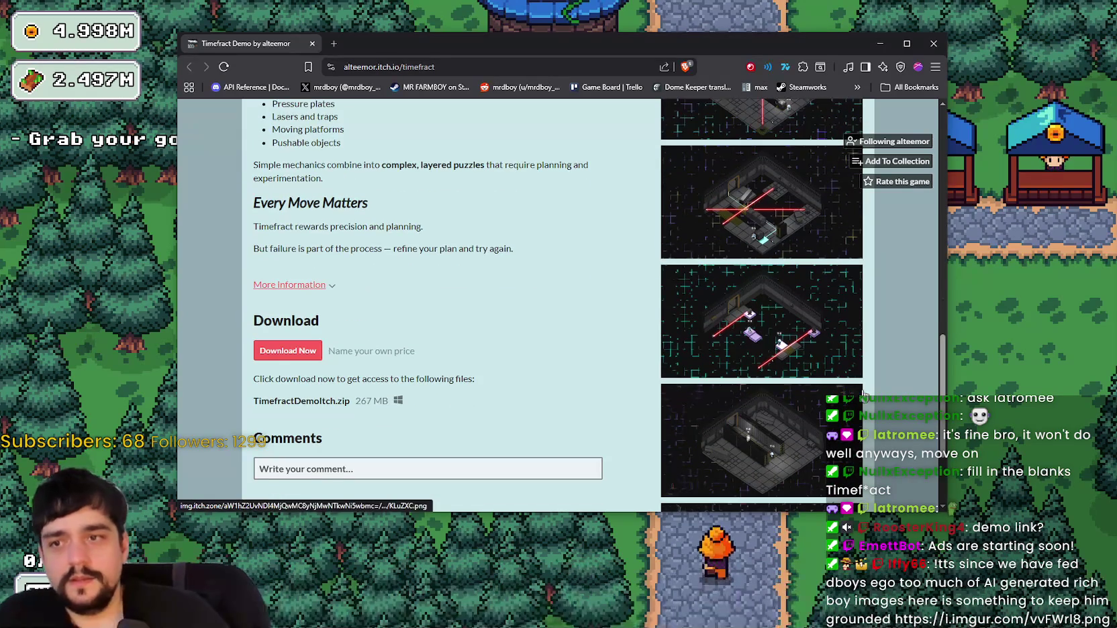
scroll(872, 386, down, 2)
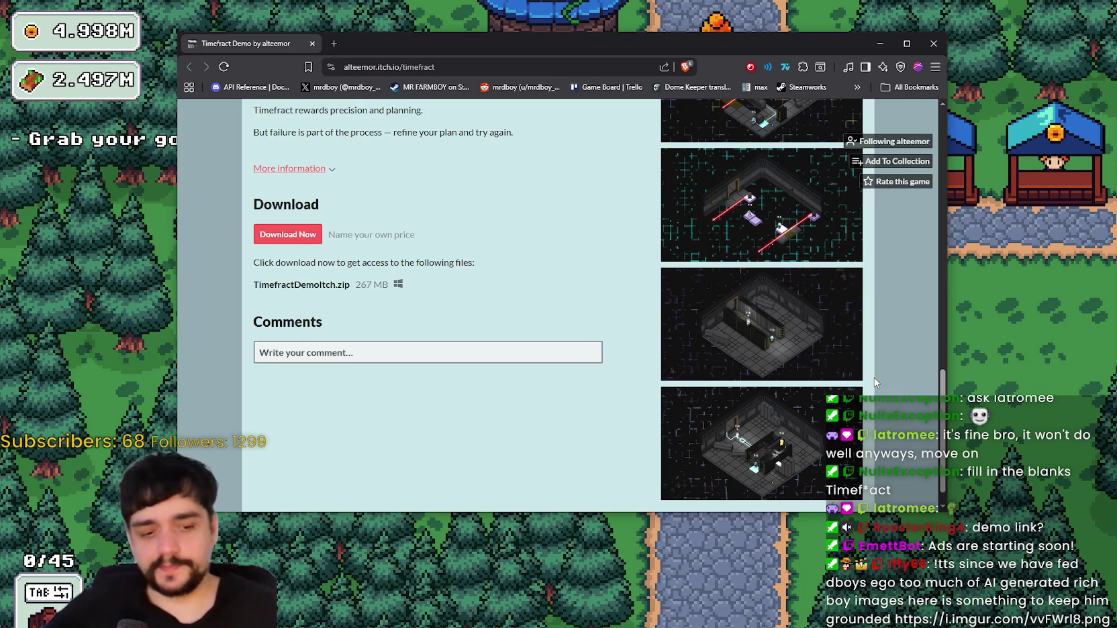
scroll(805, 402, down, 1)
click(766, 419)
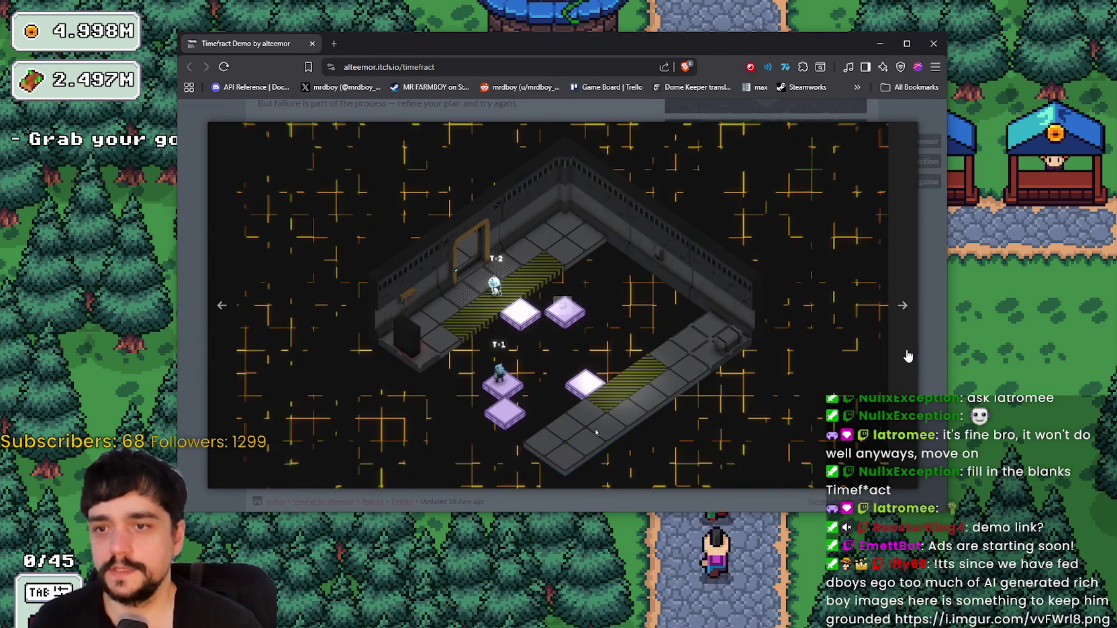
click(907, 356)
click(919, 246)
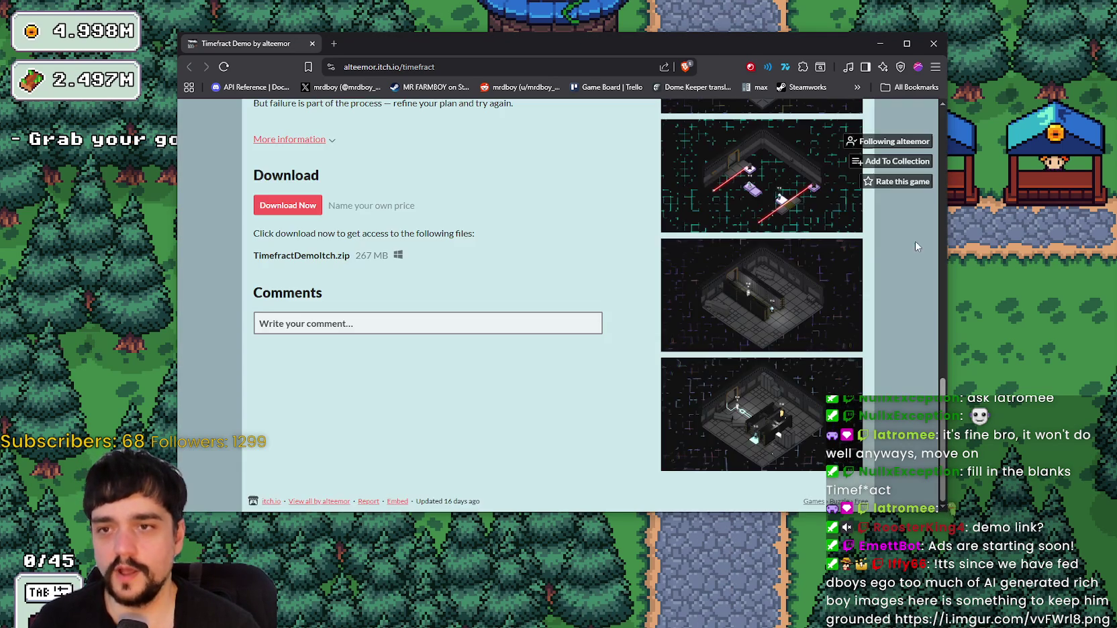
Flip through the yellow-grid puzzle, laser, grey and dark room screenshots in the lightbox.
scroll(827, 426, up, 10)
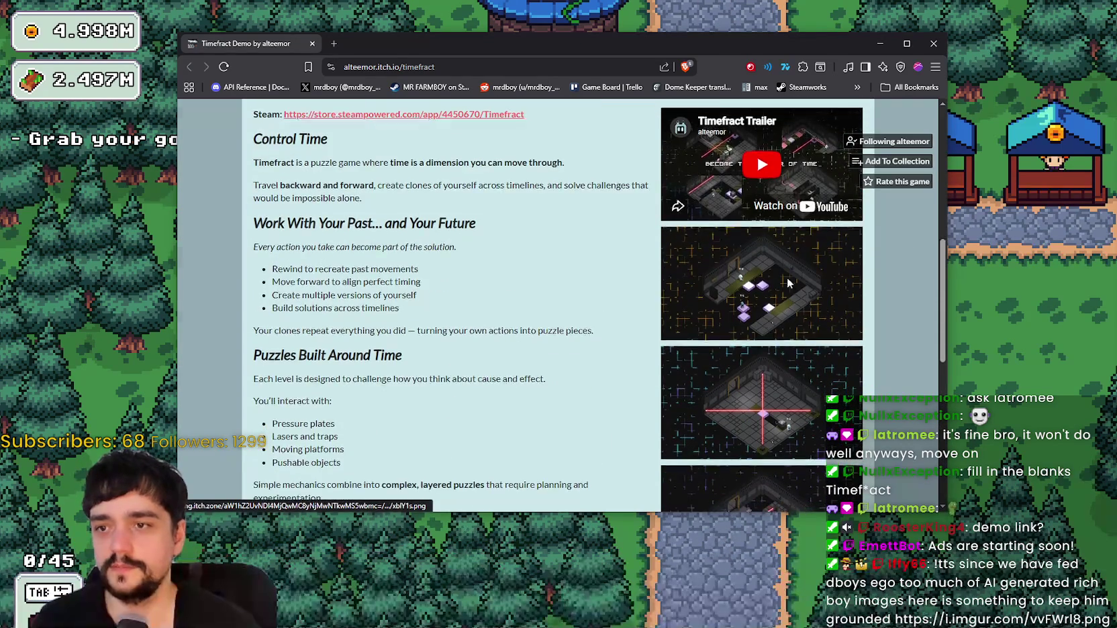
click(846, 386)
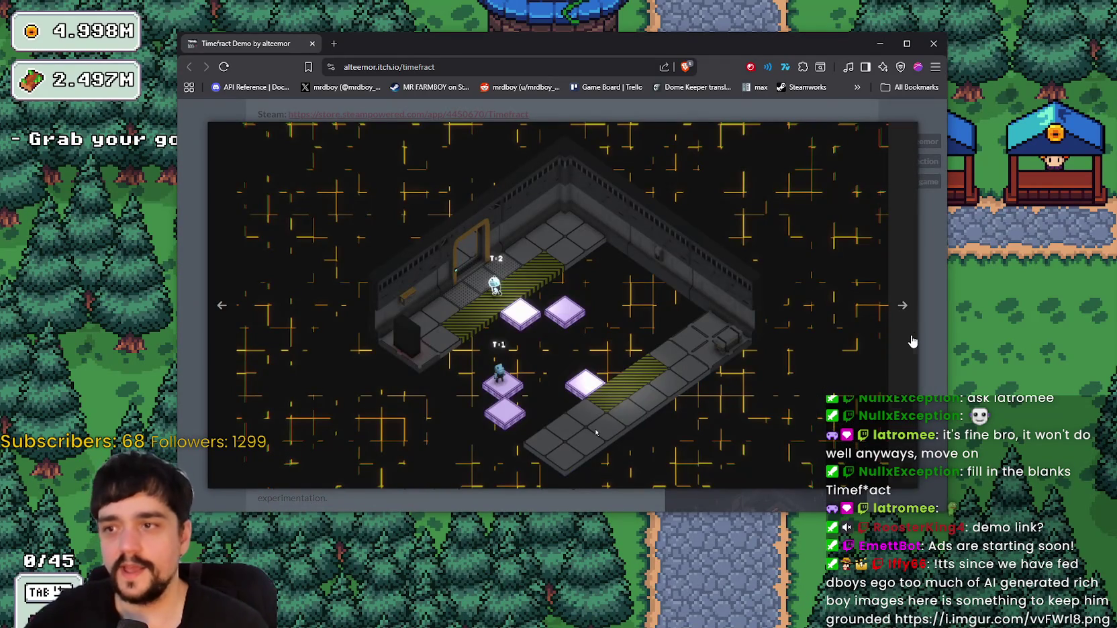
click(912, 342)
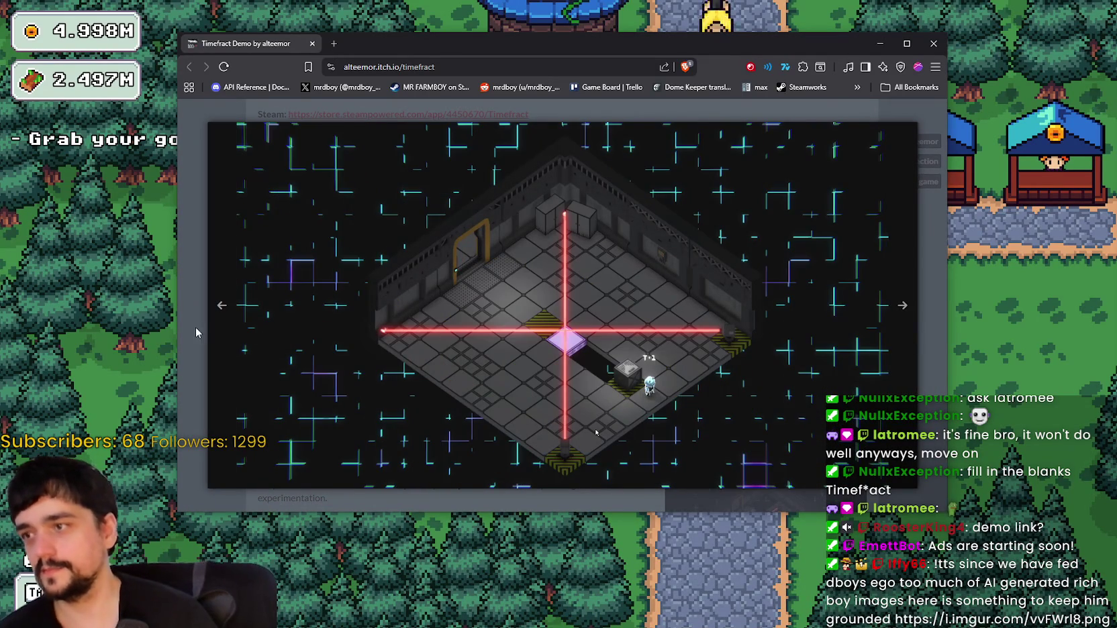
click(224, 342)
click(900, 403)
click(900, 408)
click(900, 407)
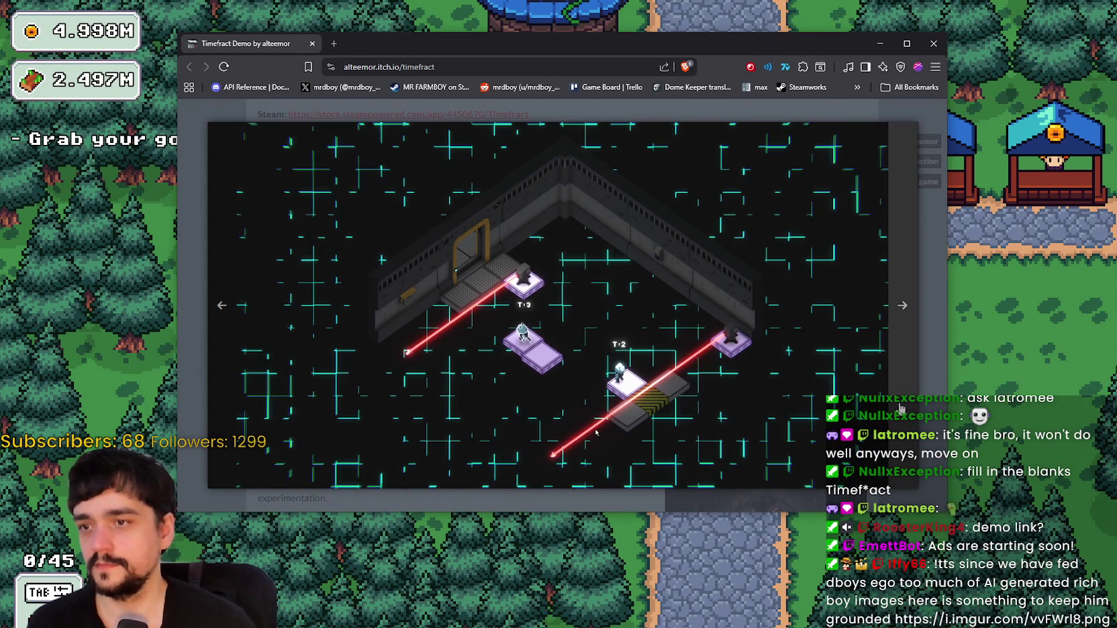
click(900, 408)
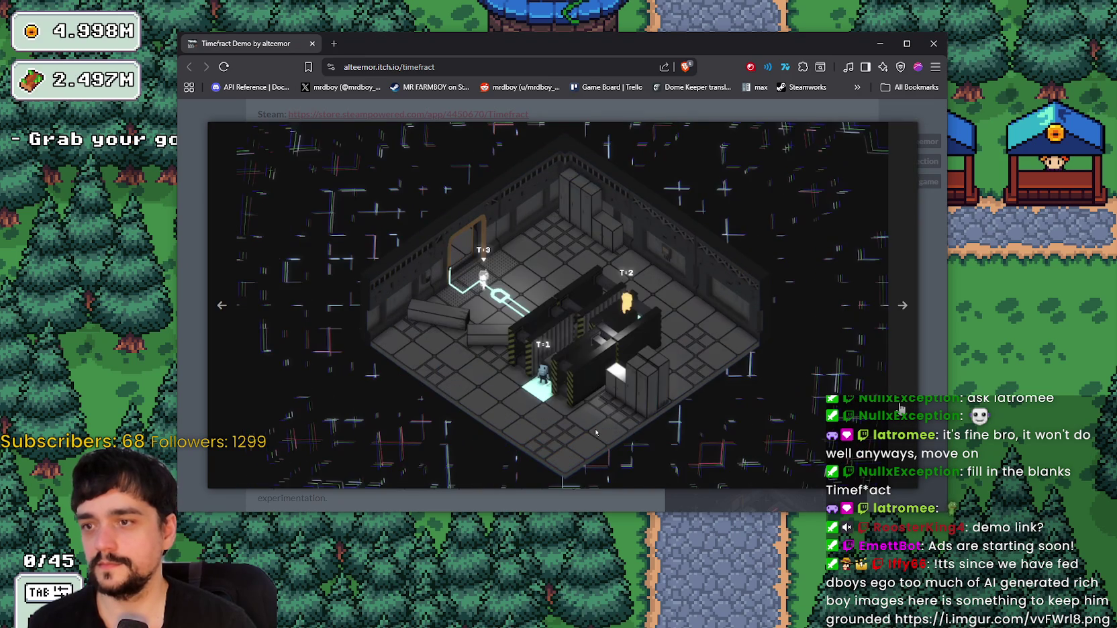
click(900, 408)
click(926, 333)
scroll(579, 143, up, 1)
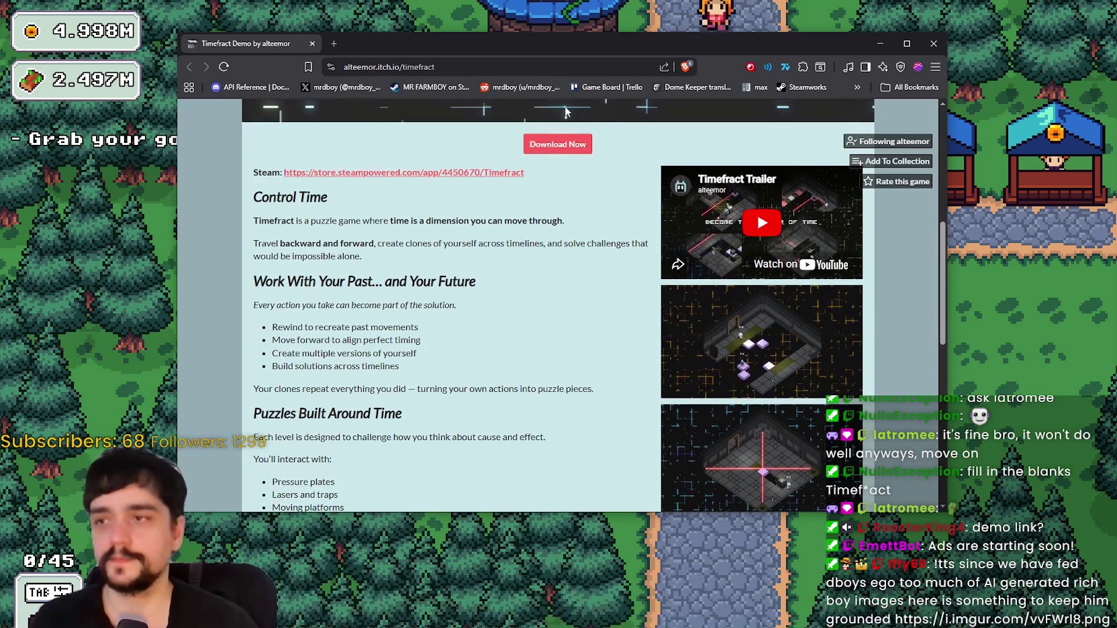
Copy the Timefract page link and post it in chat.
click(542, 67)
key(ctrl+c)
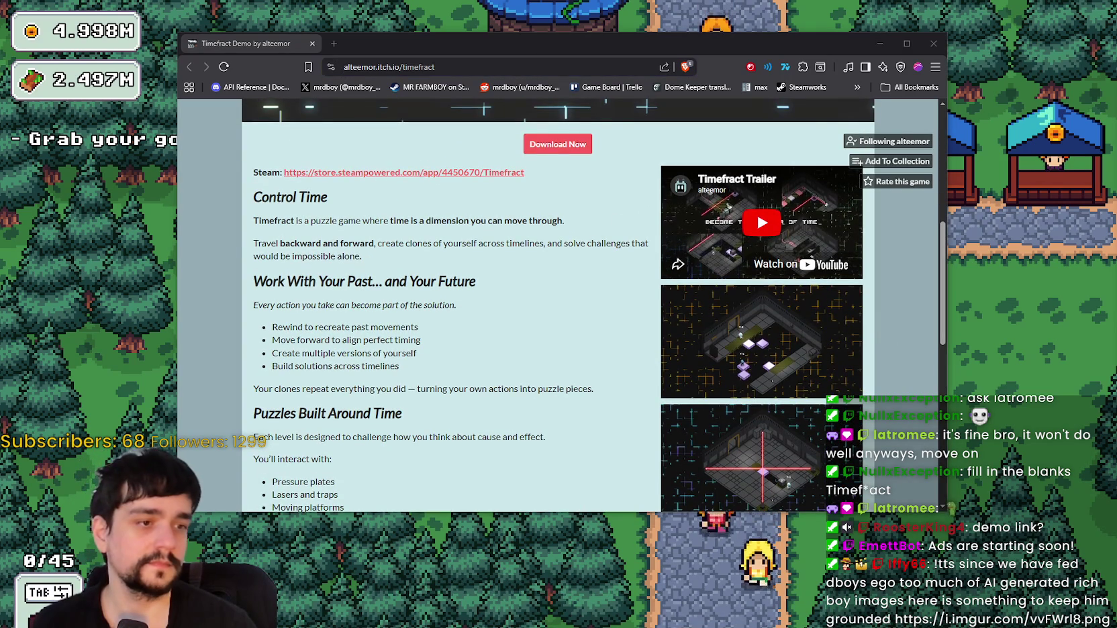
key(ctrl+v)
key(Return)
View one more laser level screenshot, then close the itch.io page.
scroll(799, 338, down, 4)
click(799, 337)
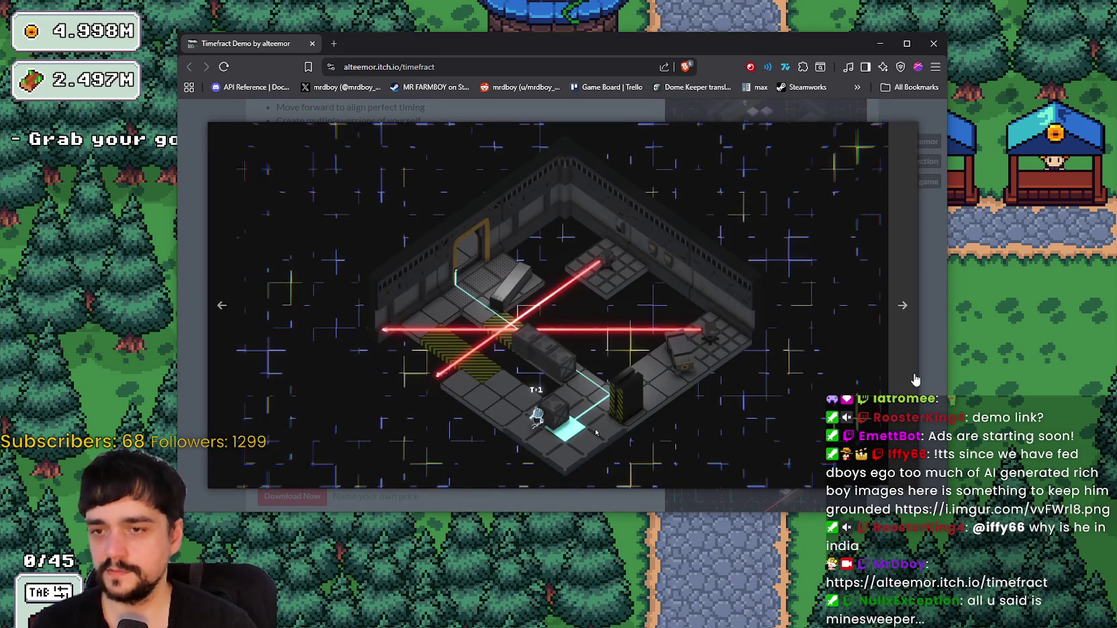
click(915, 380)
key(Escape)
scroll(750, 343, down, 5)
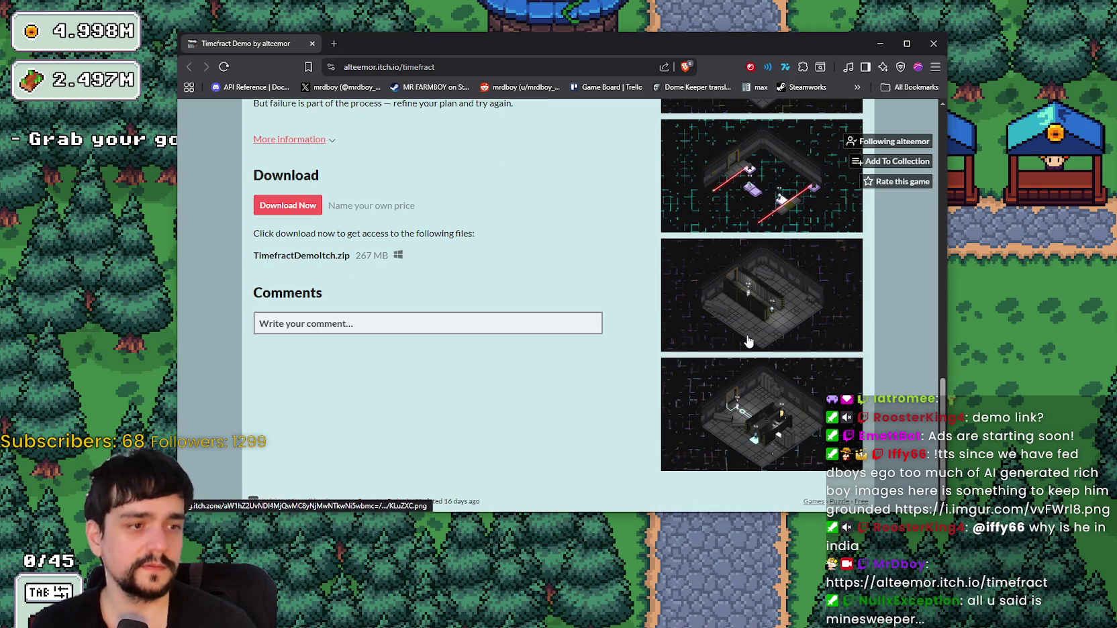
scroll(750, 342, up, 8)
scroll(743, 353, down, 5)
scroll(743, 354, up, 15)
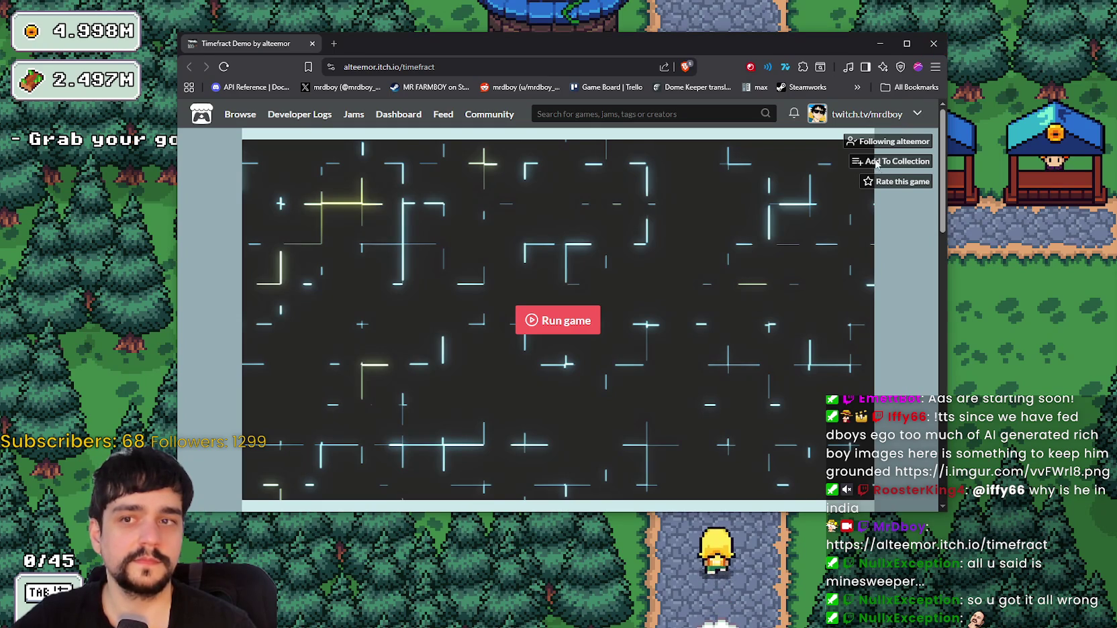
click(933, 43)
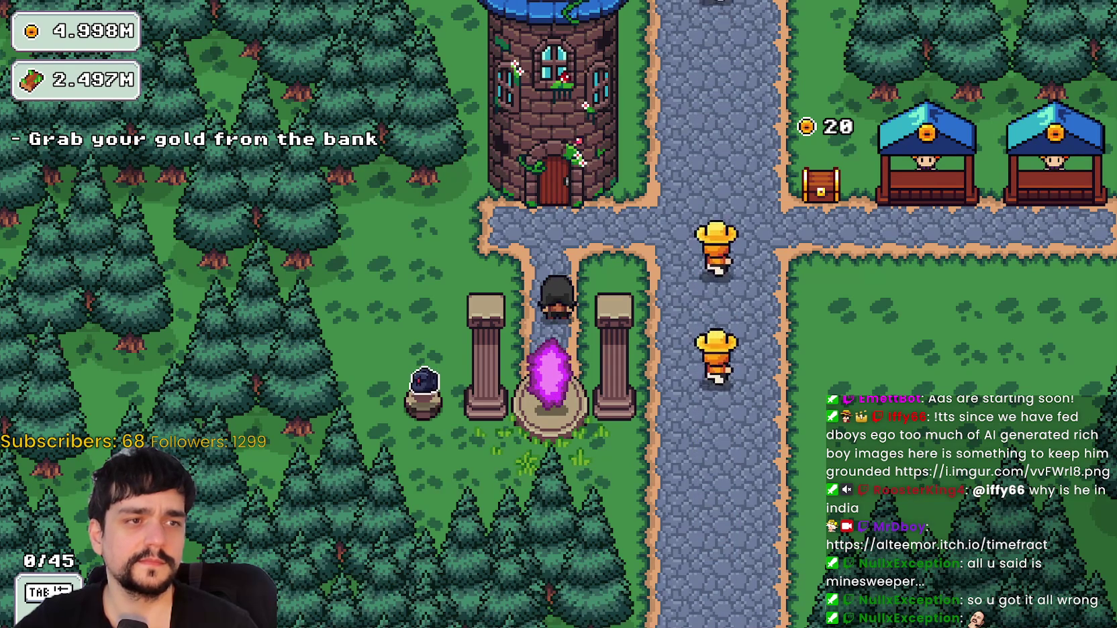
Drag the Imgur image page linked from chat over the running game.
mouse_move(1116, 61)
mouse_down()
mouse_move(495, 59)
mouse_move(488, 24)
mouse_move(502, 7)
mouse_move(493, 9)
mouse_up()
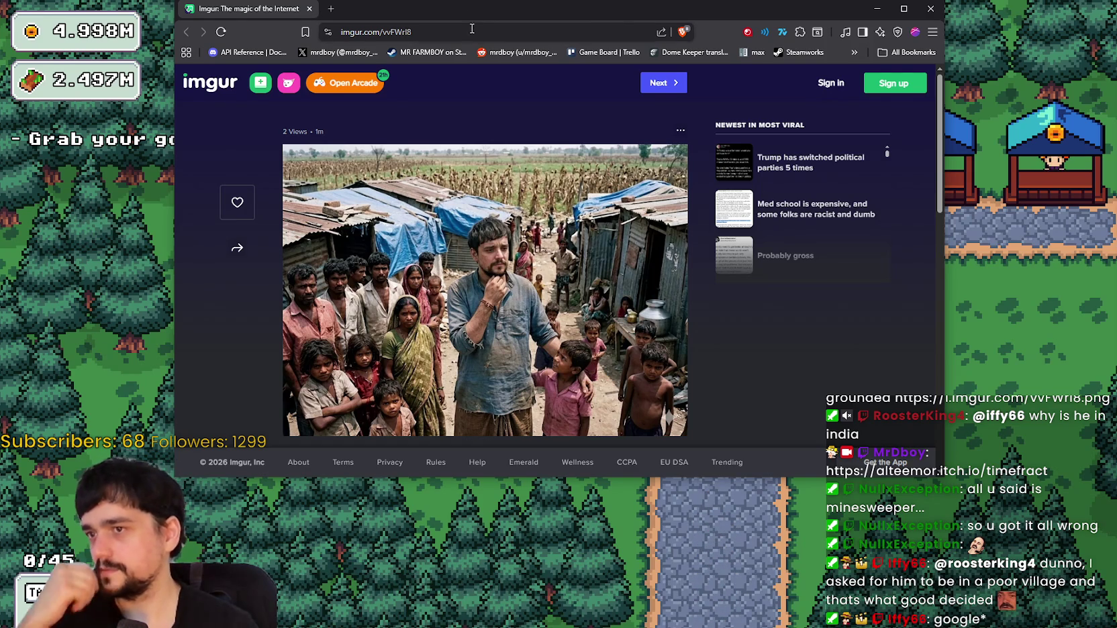
Nudge the Imgur window around, then drag it off the right edge to reveal the game.
mouse_move(466, 22)
mouse_down()
mouse_move(457, 29)
mouse_move(476, 69)
mouse_up()
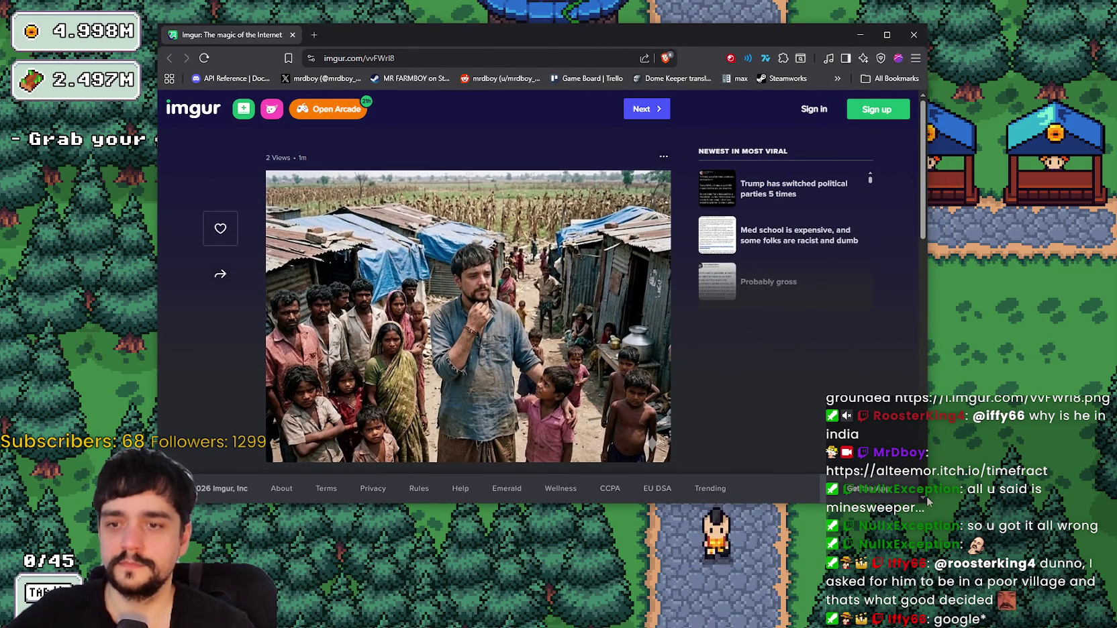
drag(540, 37, 586, 31)
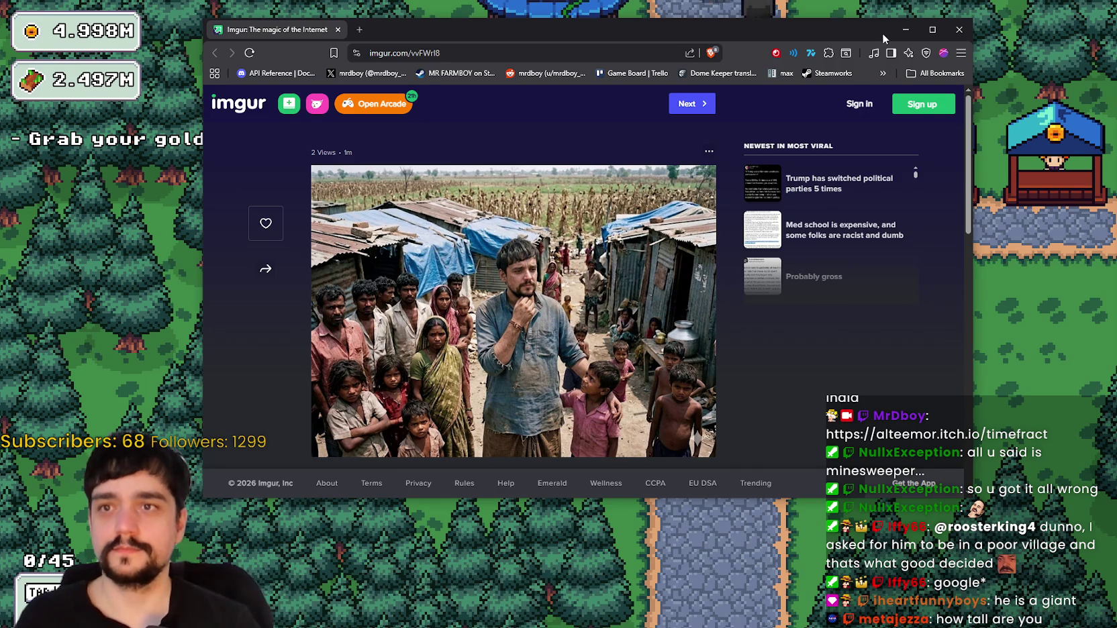
drag(851, 29, 1116, 30)
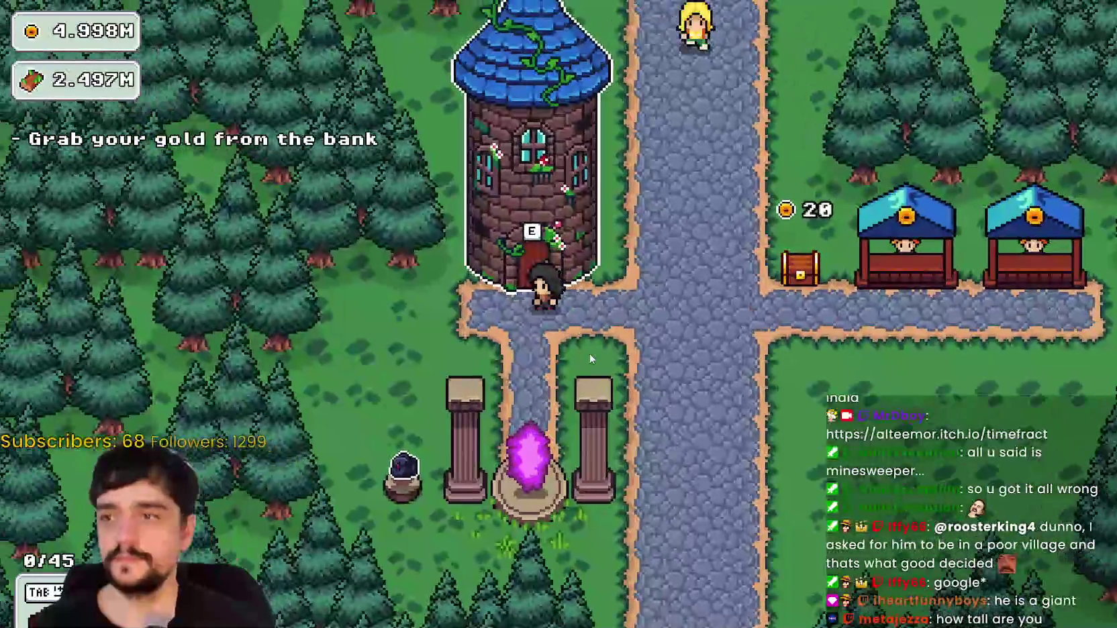
Open Select a Stage at the mage tower, cancel it, and walk to the chest by the stalls.
key(s)
key(e)
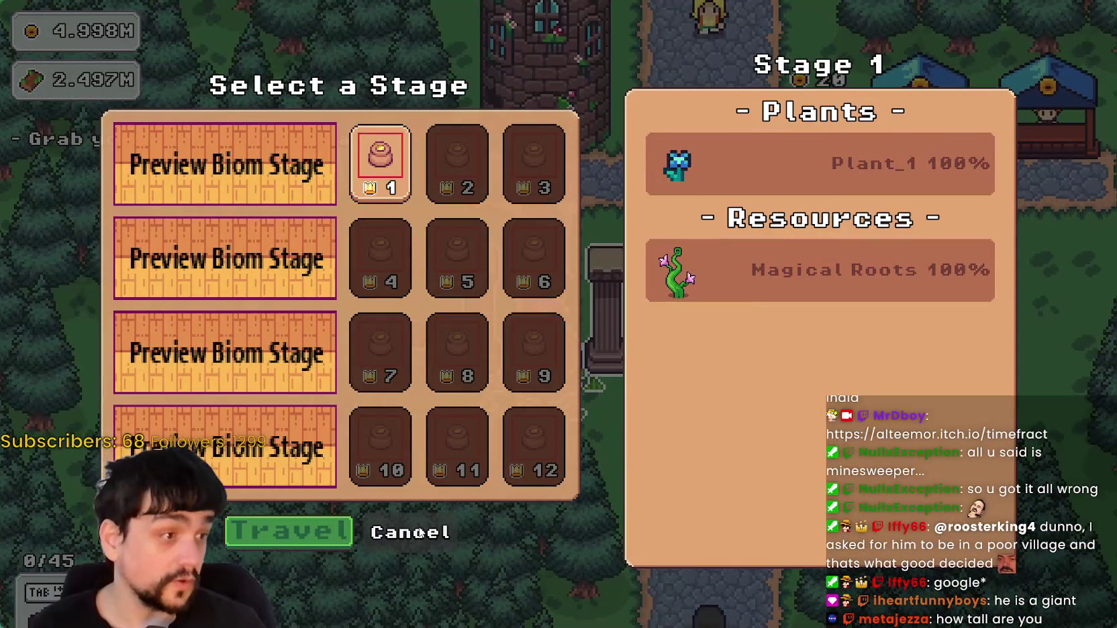
click(417, 533)
key(w)
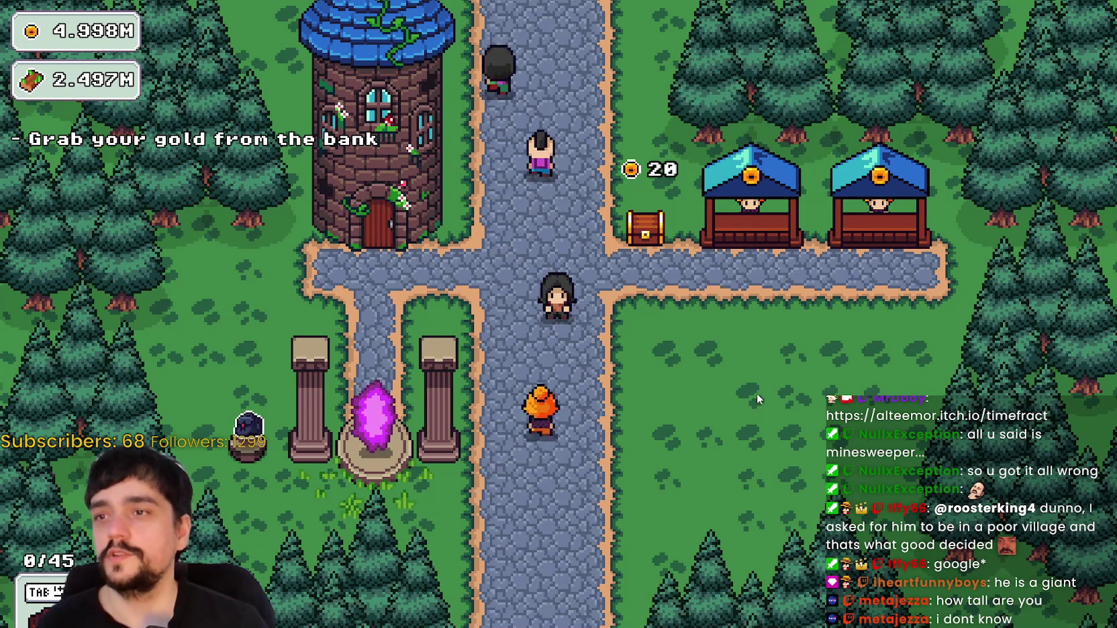
key(d)
key(w)
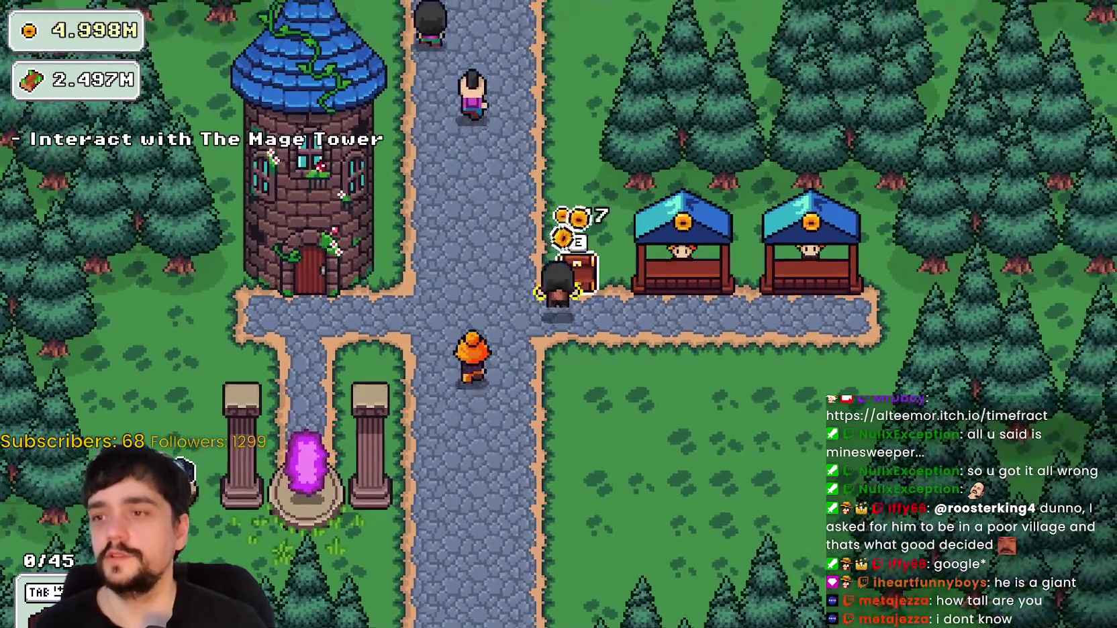
key(w)
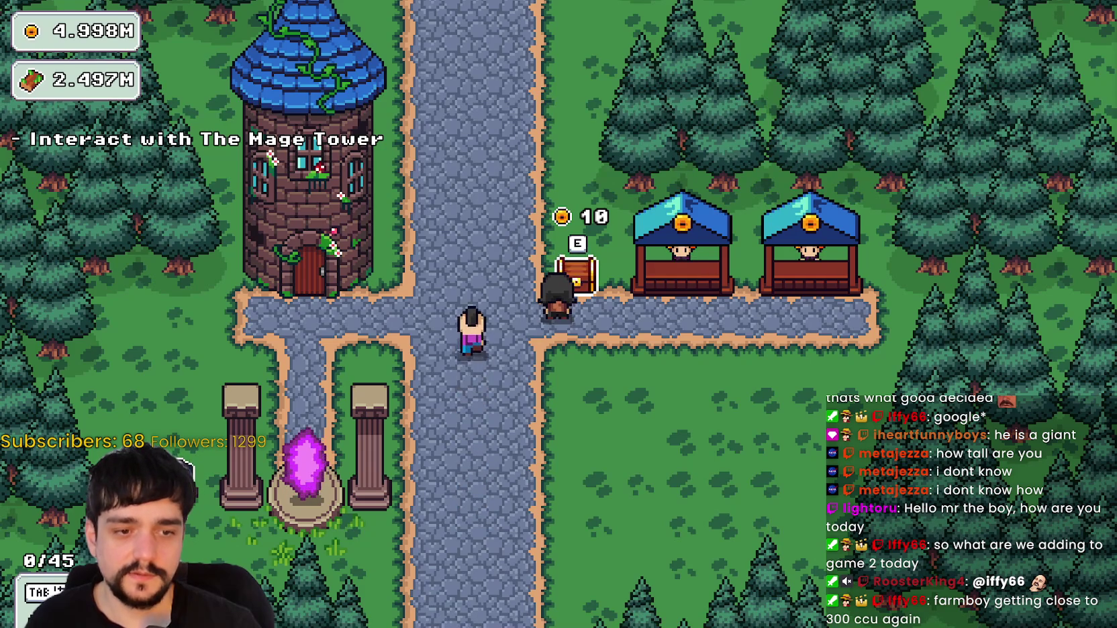
Switch to the SteamDB charts page for MR FARMBOY.
key(alt+Tab)
Reload SteamDB to update the MR FARMBOY player count, then hide the window.
right_click(425, 295)
click(432, 329)
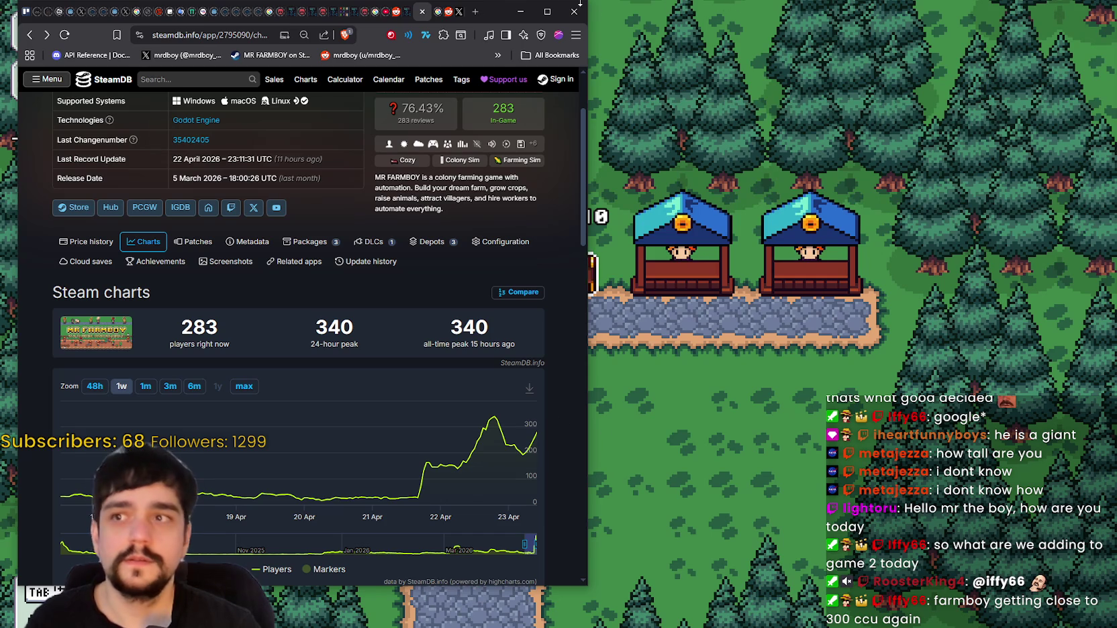
click(518, 13)
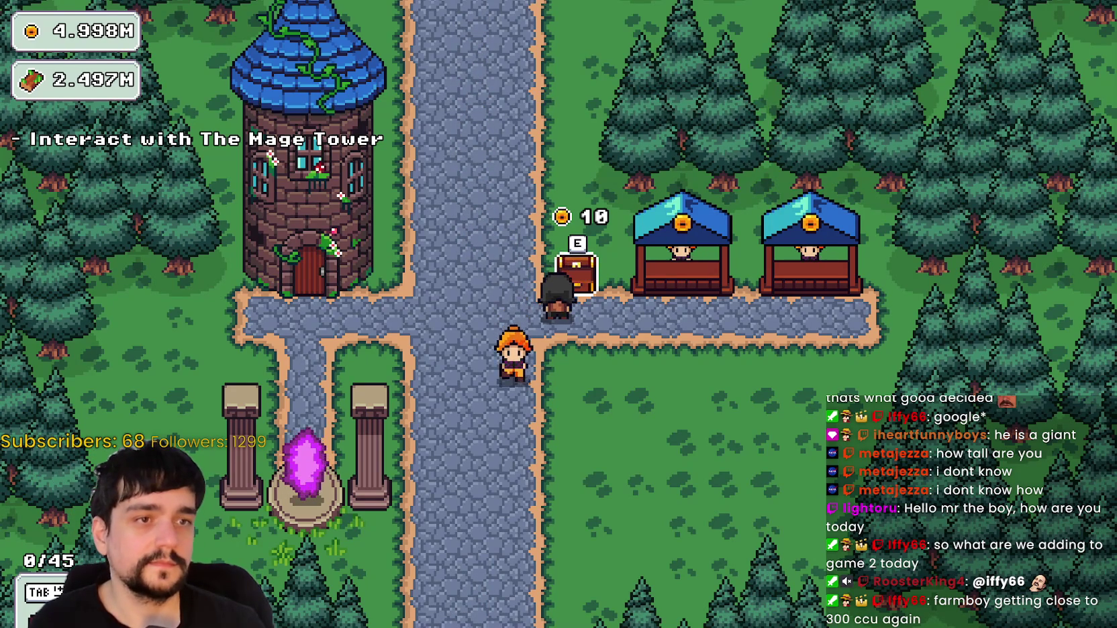
Scroll the MR FARMBOY Steam store page, then bring the game back to the front.
key(alt+Tab)
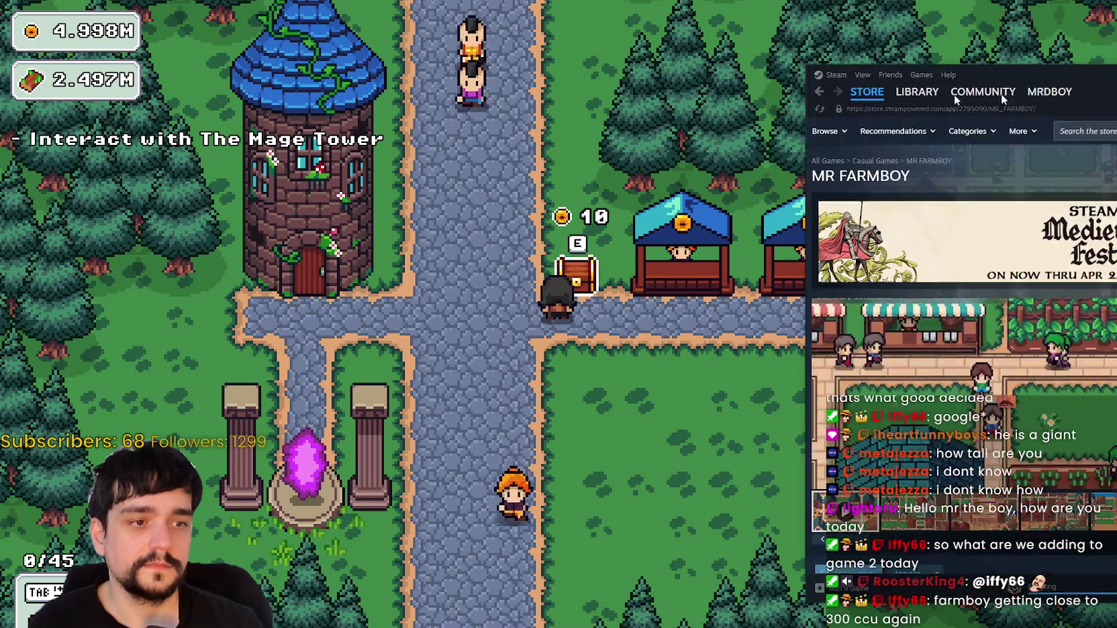
scroll(717, 552, down, 5)
scroll(685, 471, up, 3)
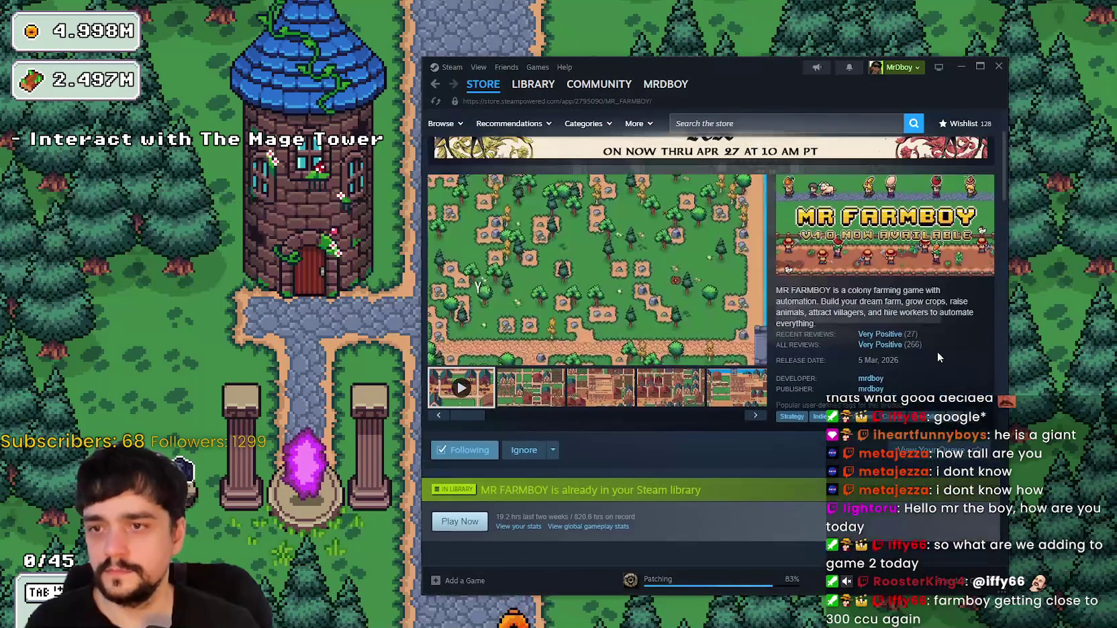
click(977, 24)
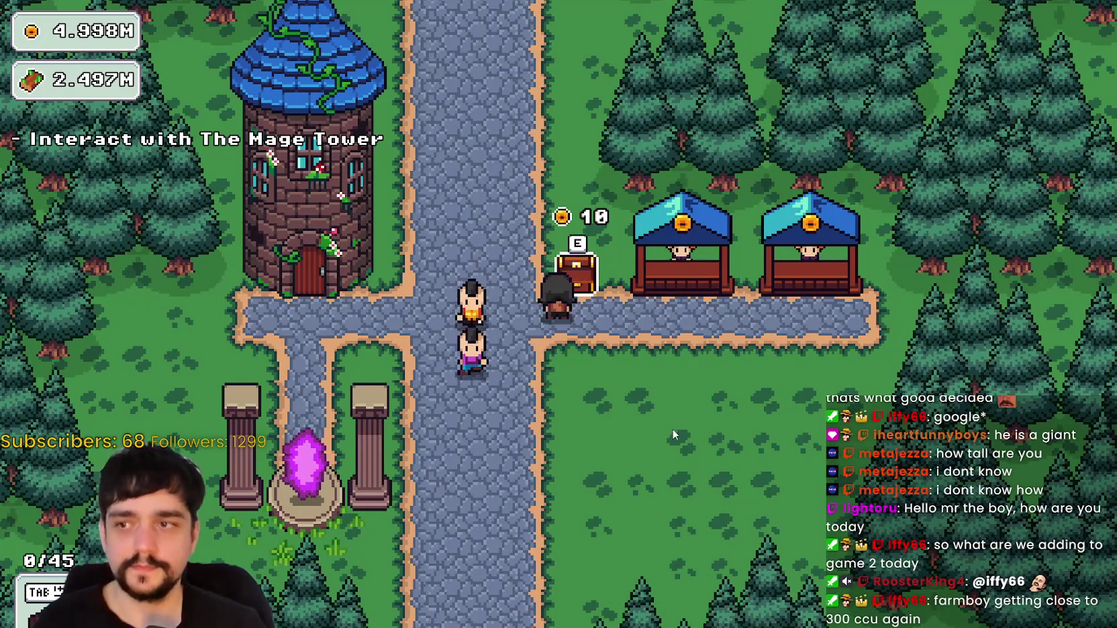
Walk to the portal and travel to The Forest stage after one cancelled attempt.
key(a)
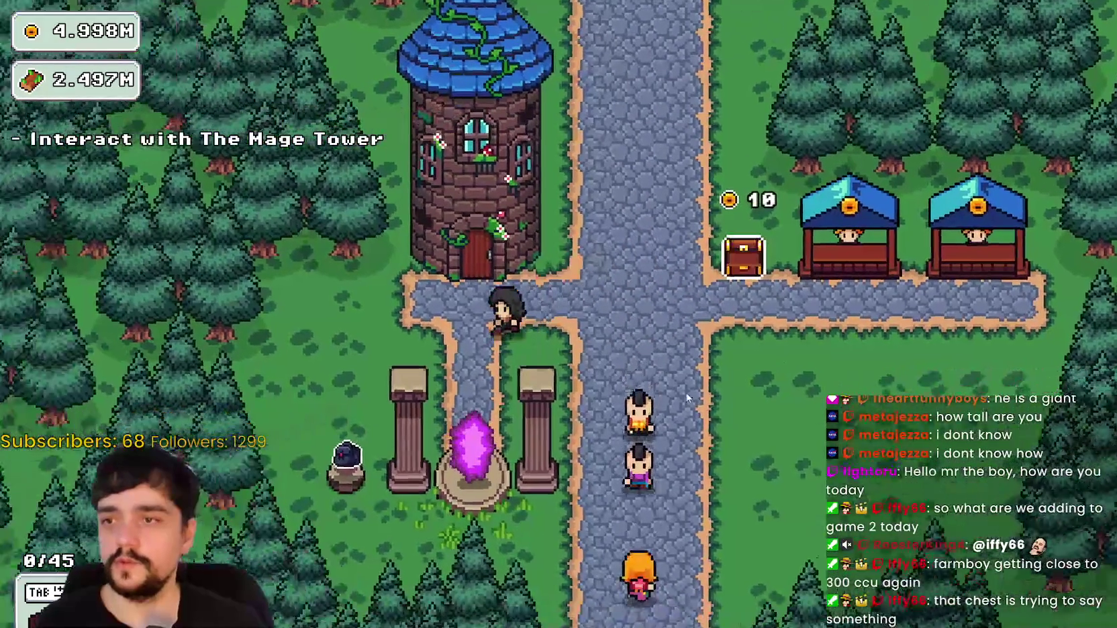
key(s)
key(e)
click(414, 537)
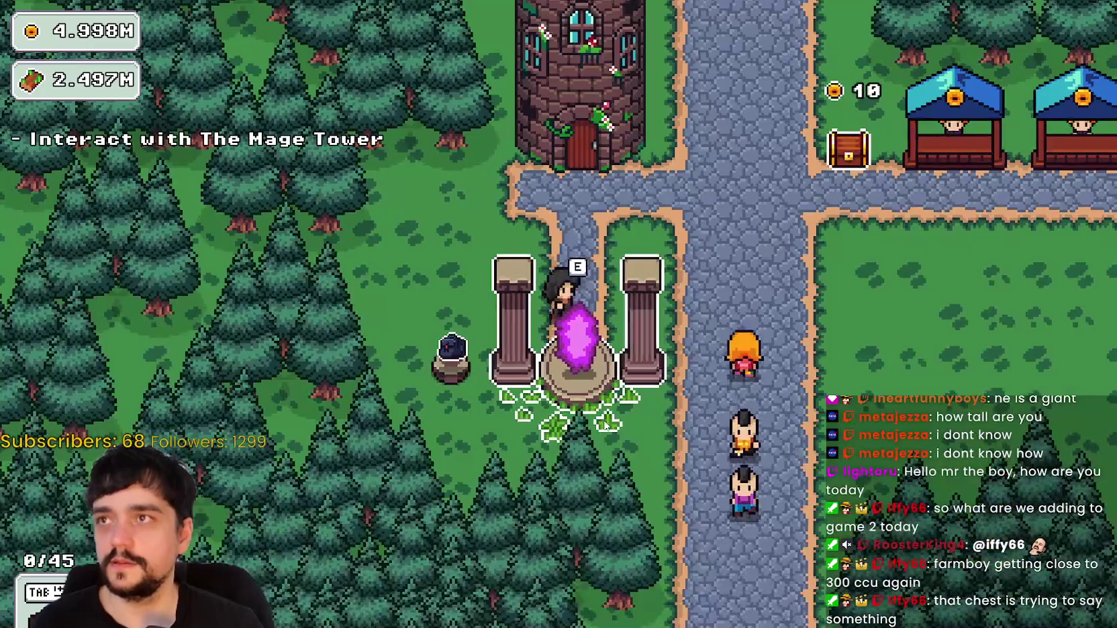
key(e)
click(287, 529)
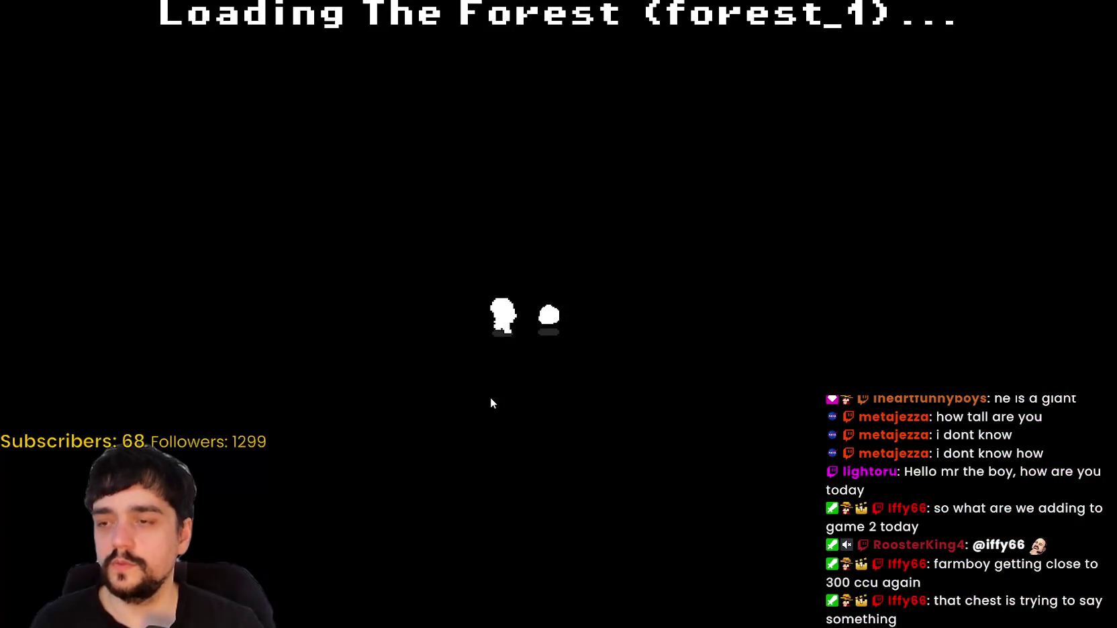
Walk the player around the forest_1 stage.
key(d)
key(w)
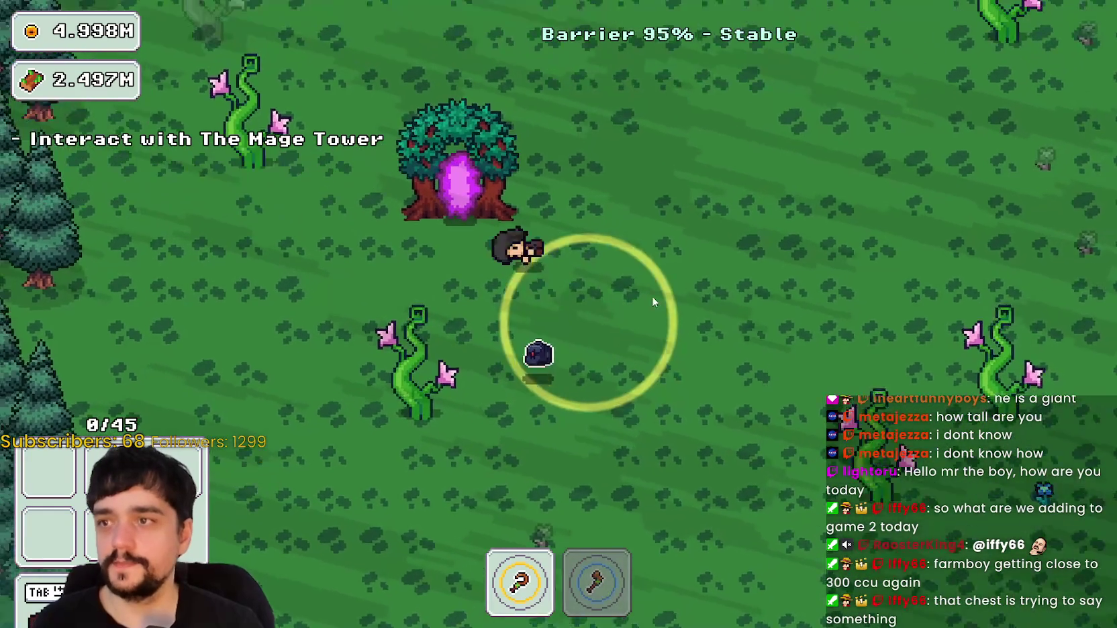
key(w)
key(d)
key(s)
key(d)
key(a)
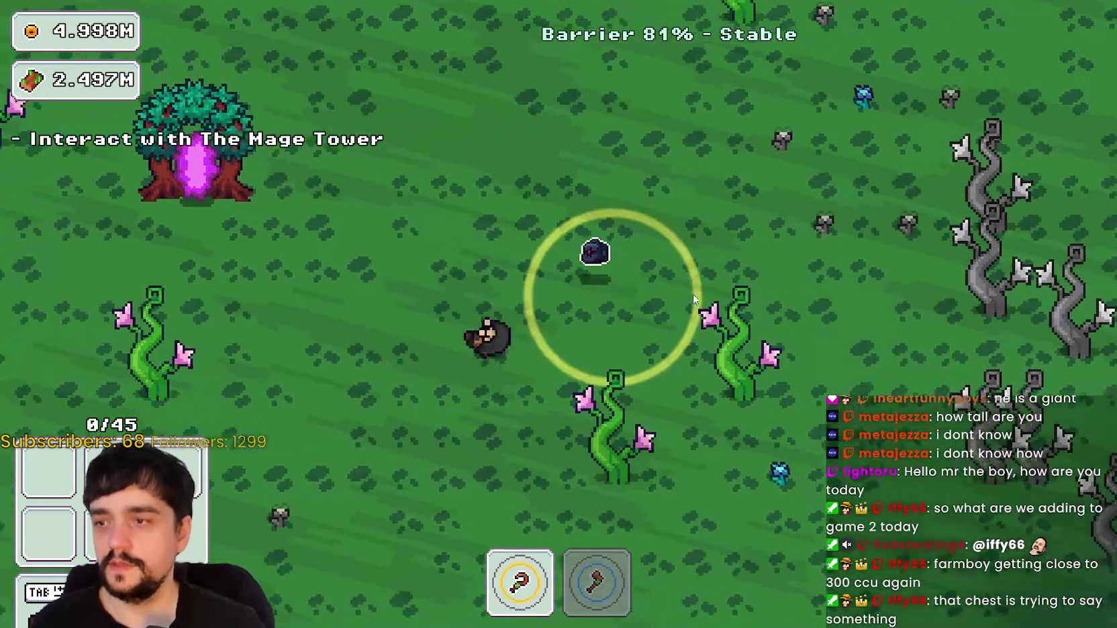
key(a)
Return to the village through the Mage Tower and switch back to the Godot editor.
key(s)
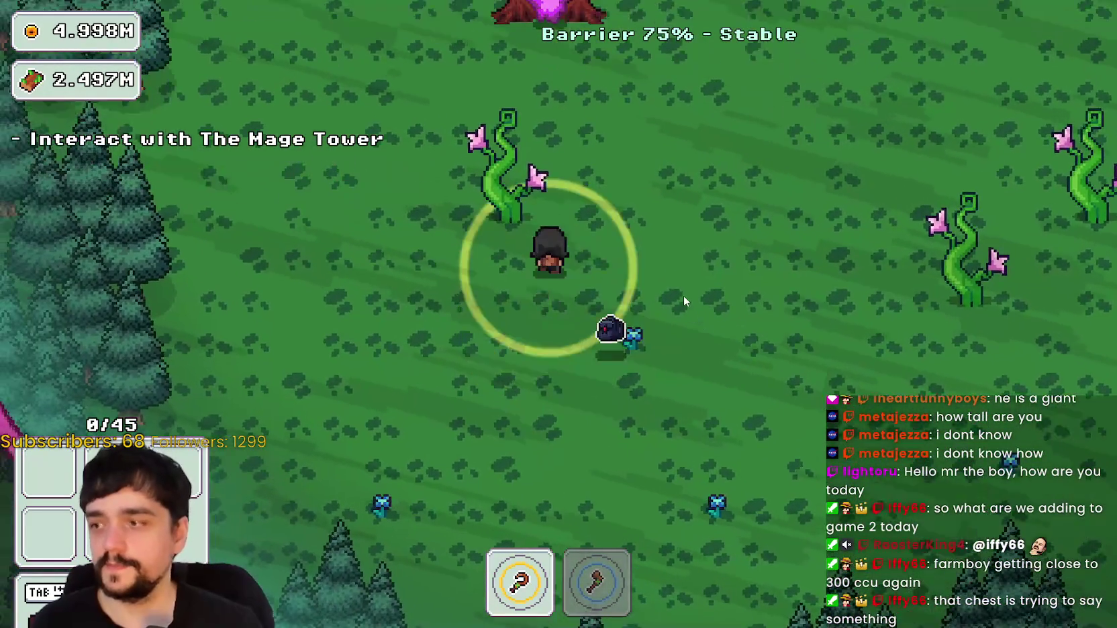
key(w)
key(e)
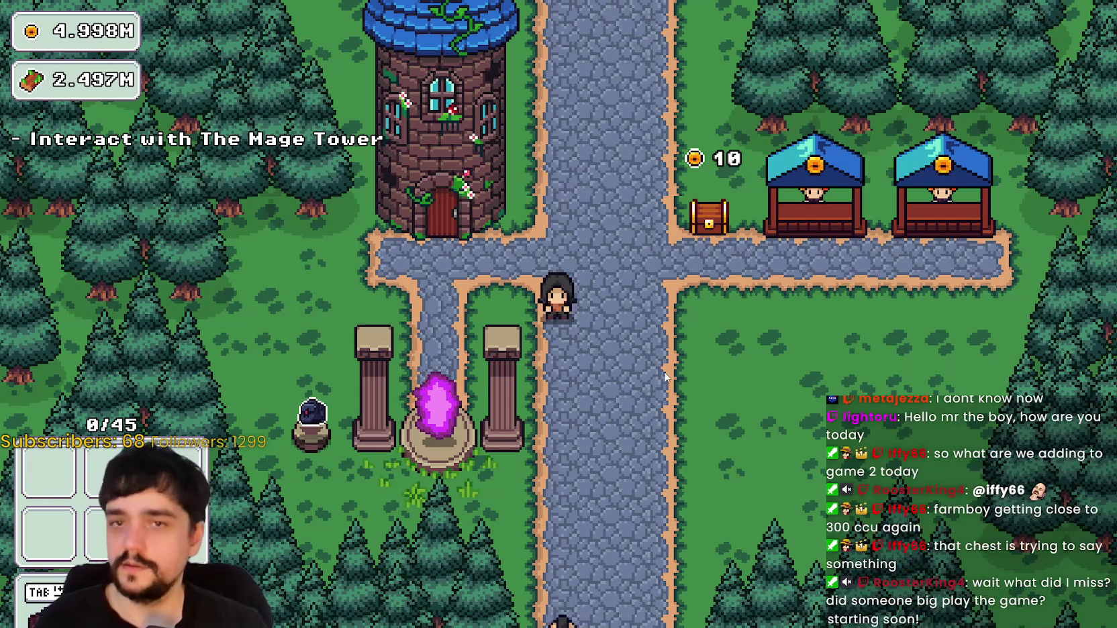
key(d)
key(d)
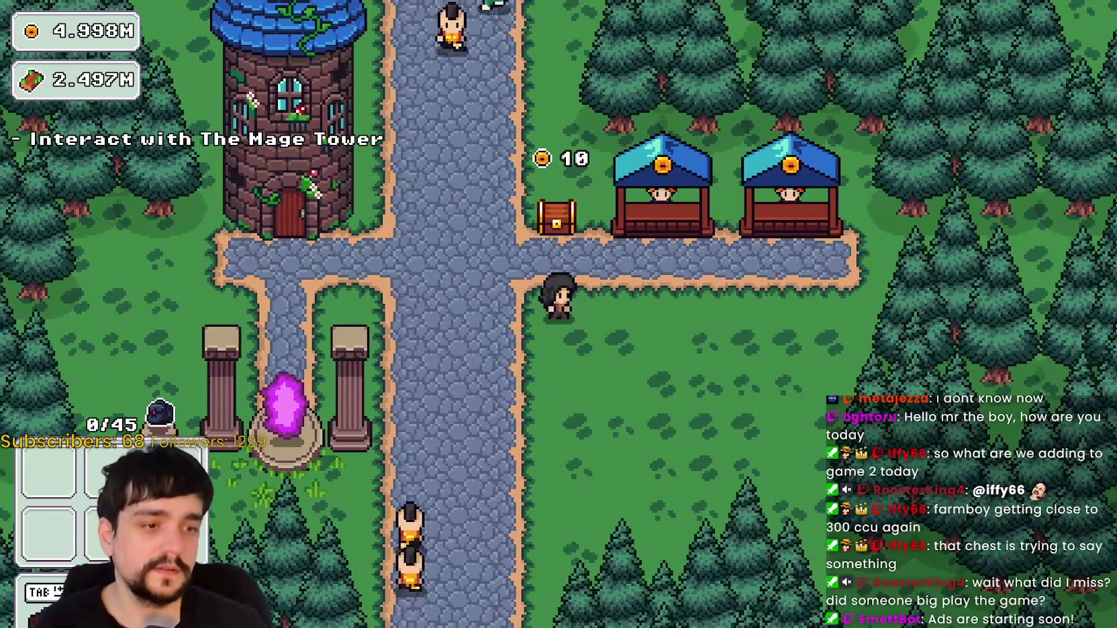
key(alt+Tab)
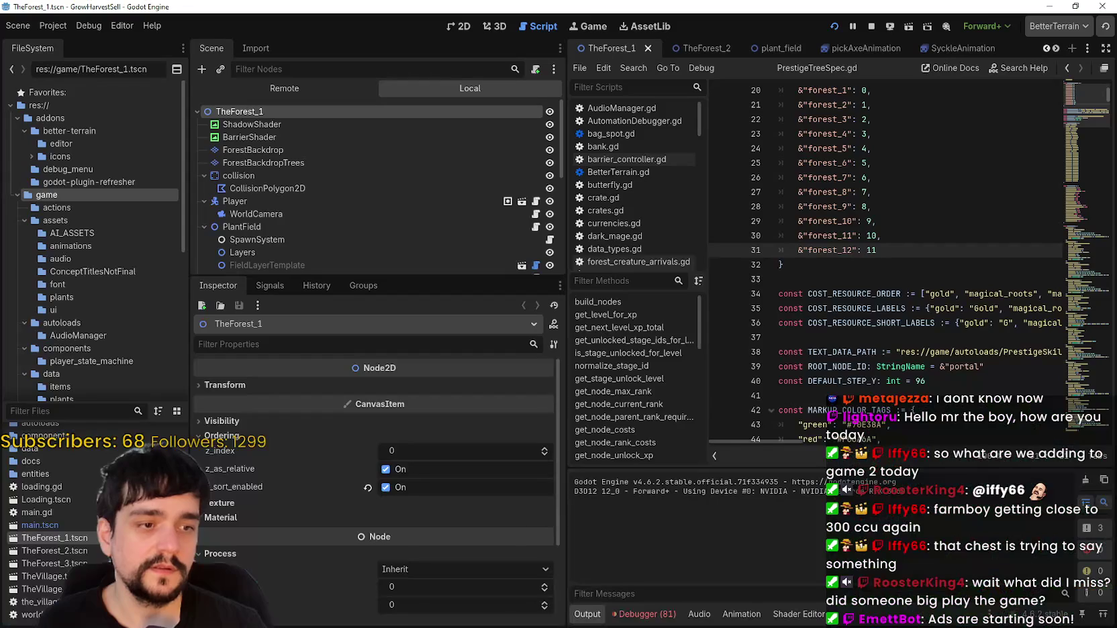
Stop the game, filter FileSystem for 'end' and open forest_end_window.tscn in 2D.
click(871, 26)
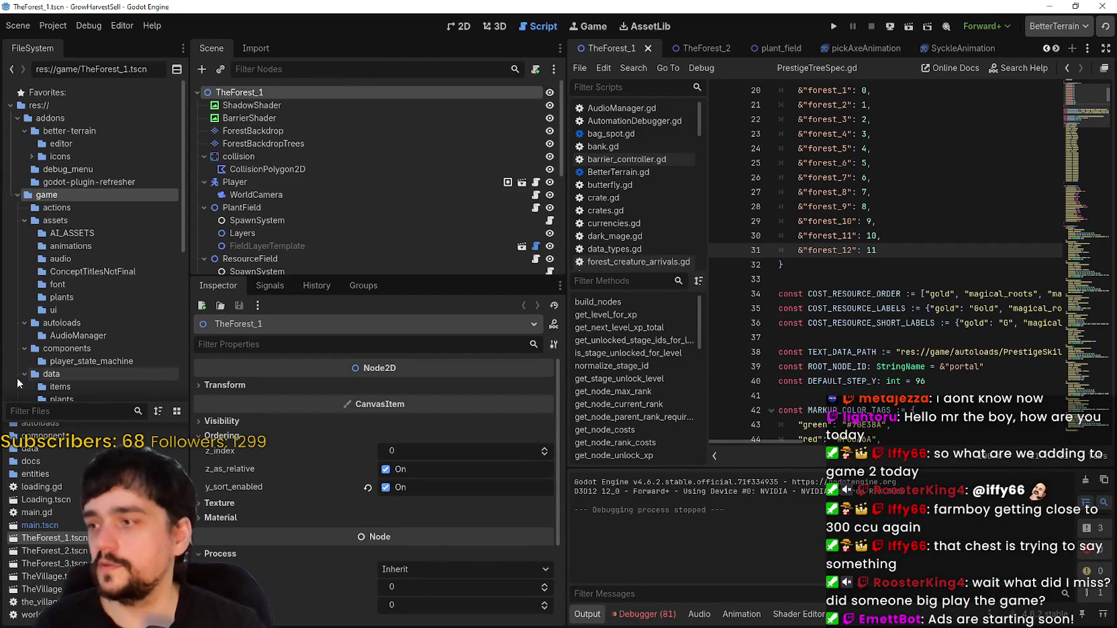
text(end)
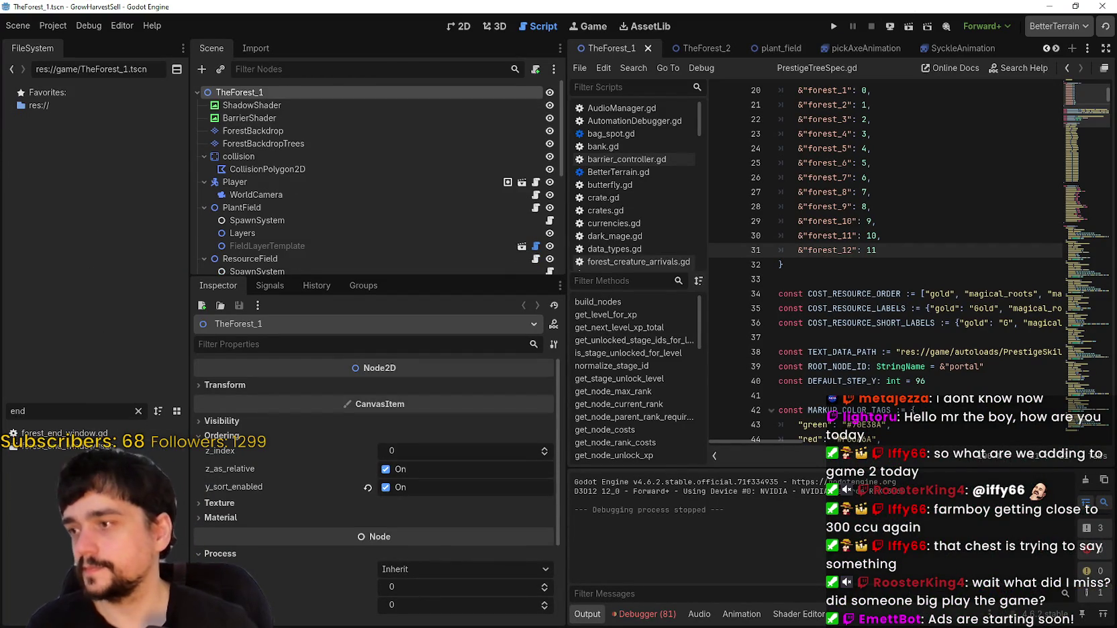
double_click(81, 446)
click(462, 27)
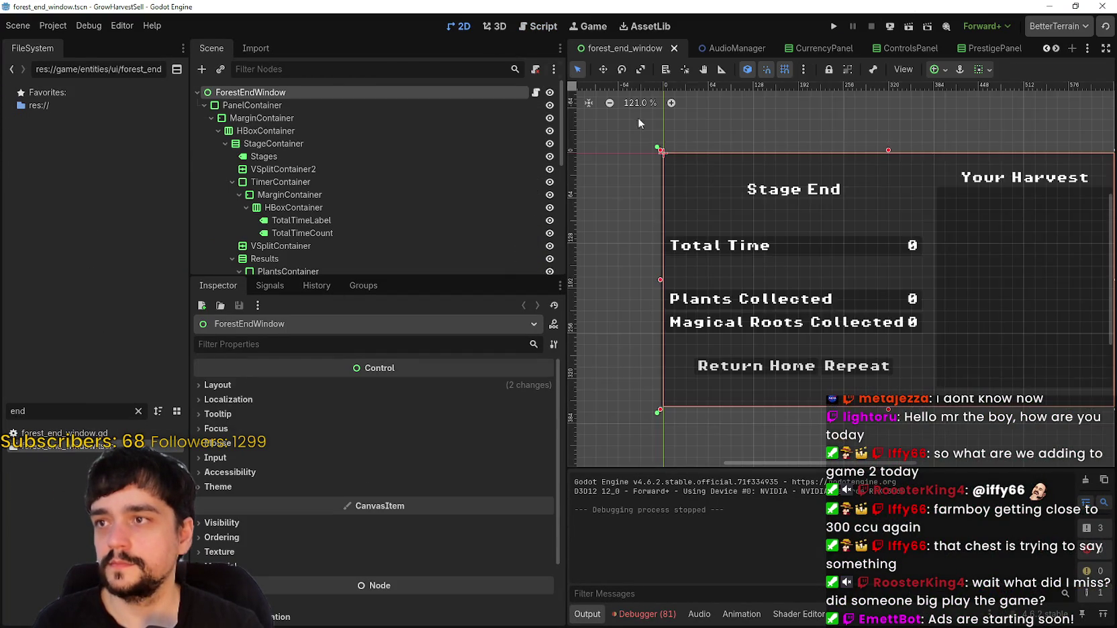
Zoom around the Stage End panel, then close and reopen forest_end_window.tscn.
scroll(832, 313, up, 2)
scroll(831, 313, down, 3)
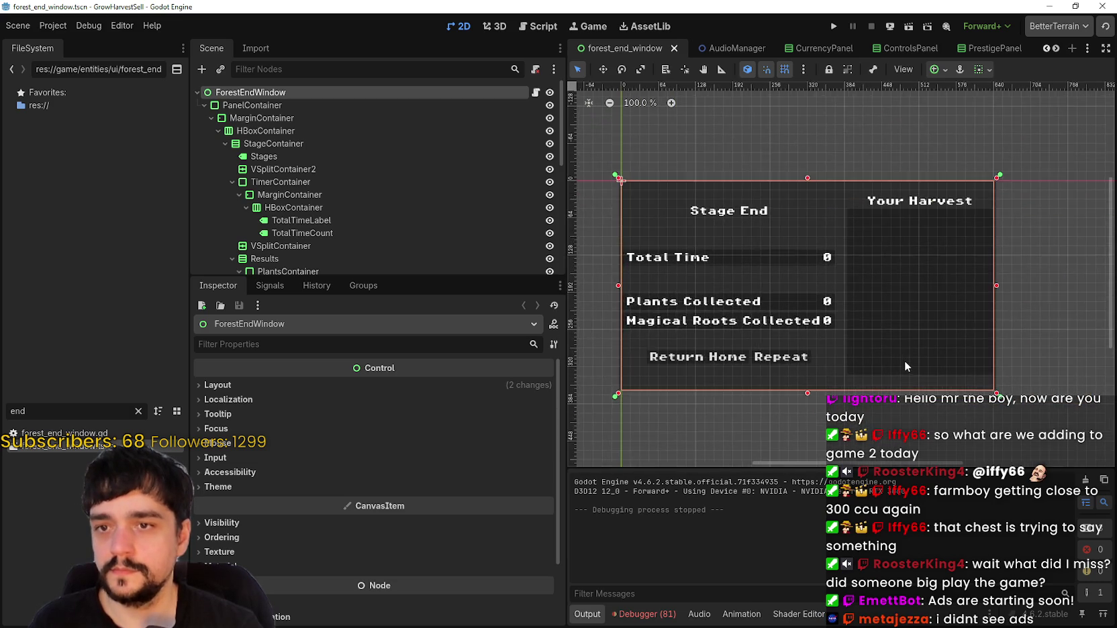
scroll(904, 360, up, 2)
drag(378, 285, 378, 419)
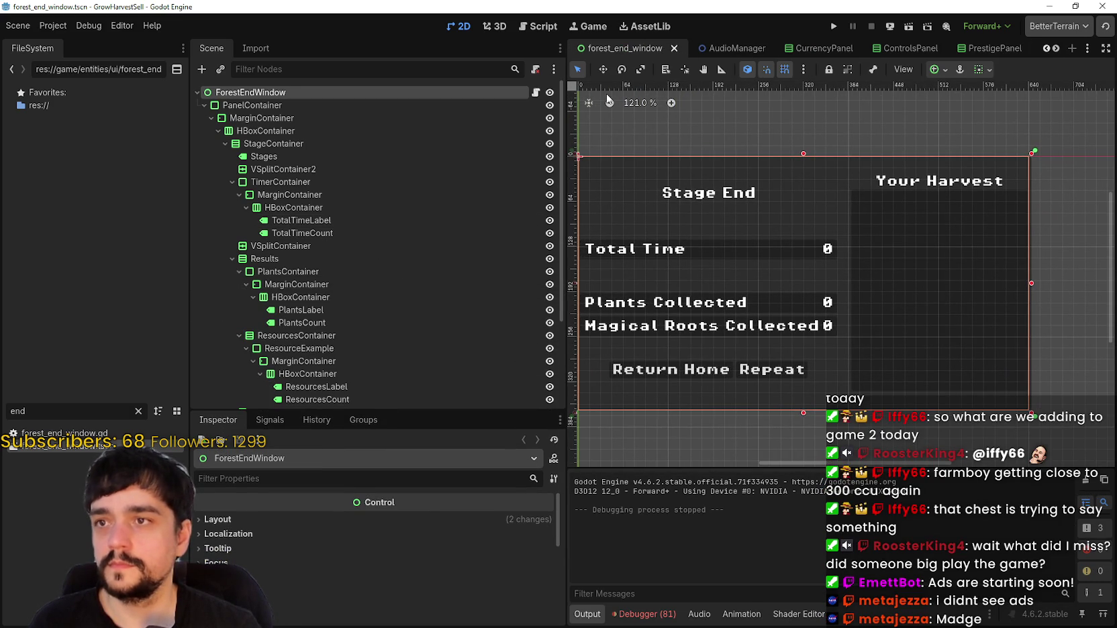
click(673, 48)
double_click(96, 447)
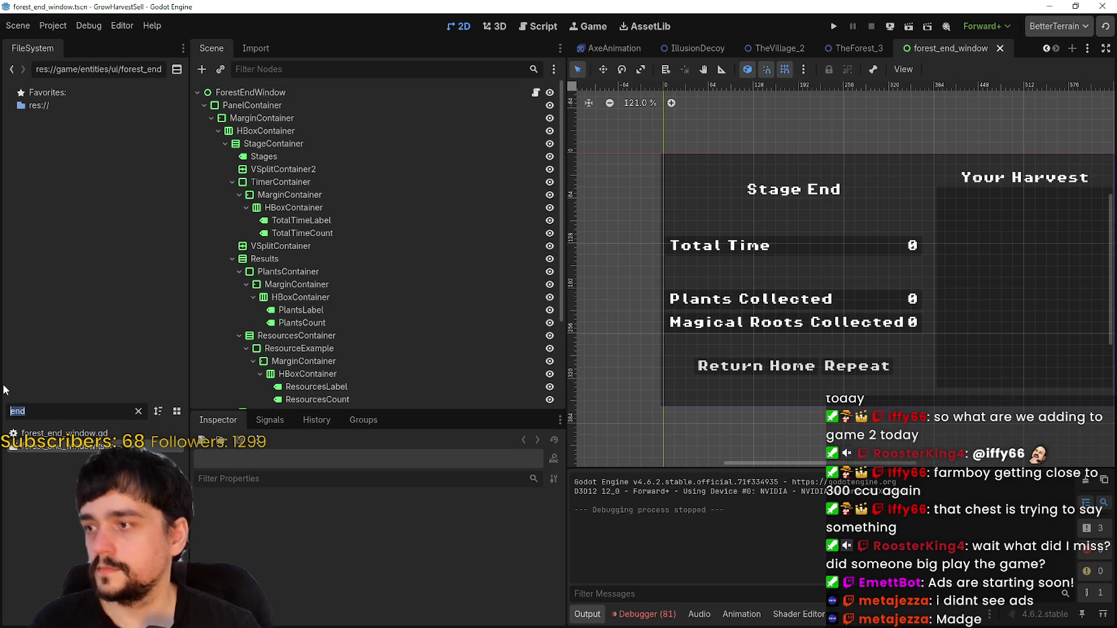
Filter the FileSystem by 'stage', then 'fore', and open forest_level_selection.tscn.
text(stage)
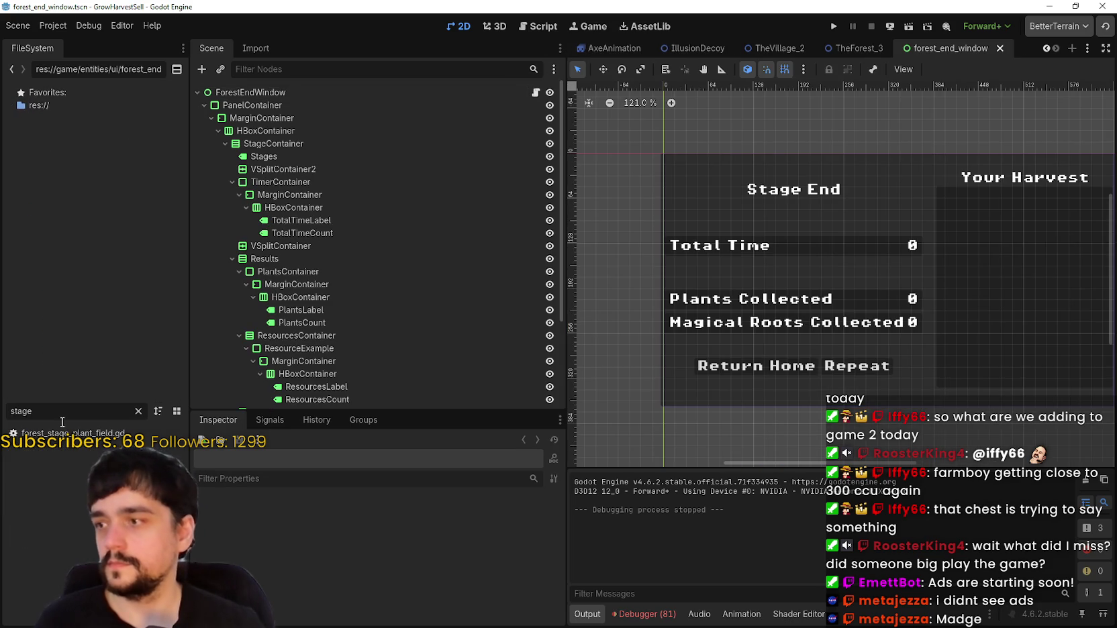
key(BackSpace)
key(BackSpace)
key(BackSpace)
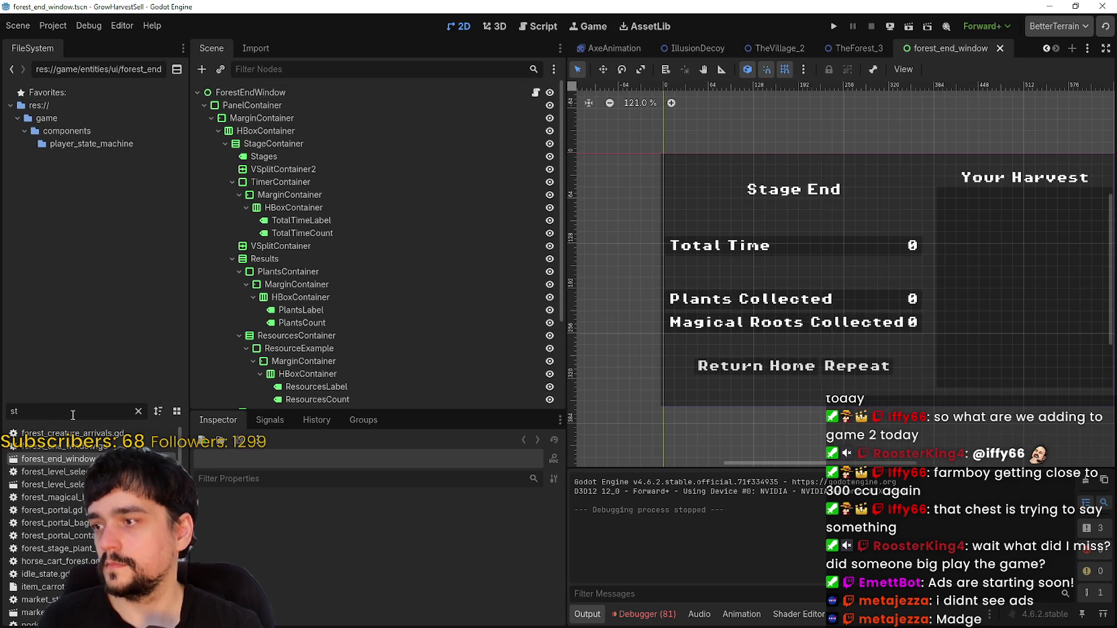
key(BackSpace)
key(BackSpace)
text(fore)
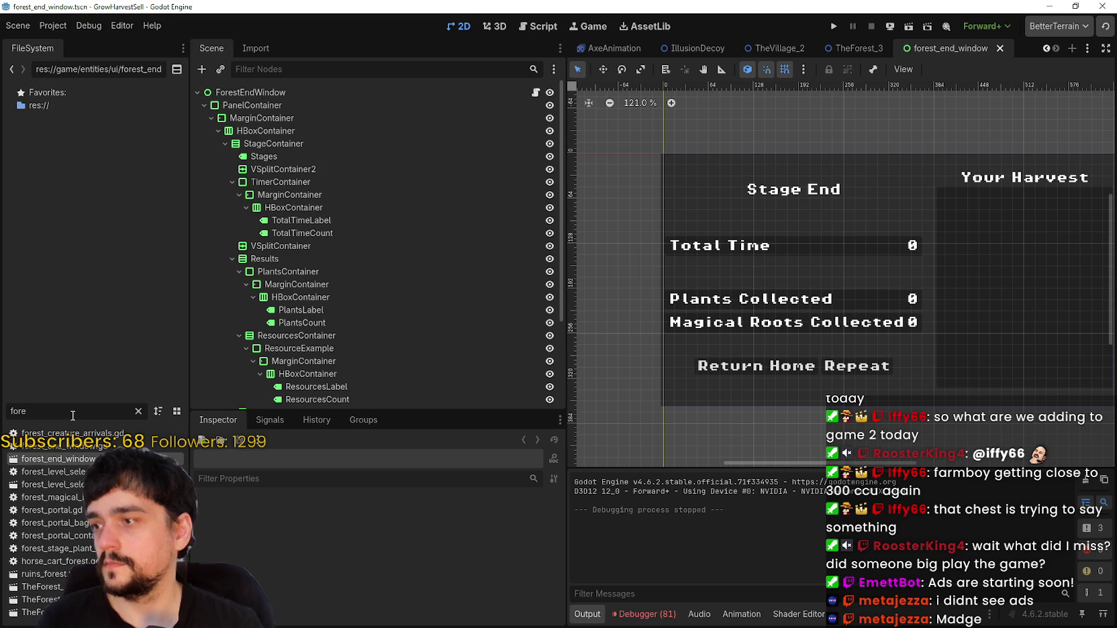
double_click(52, 484)
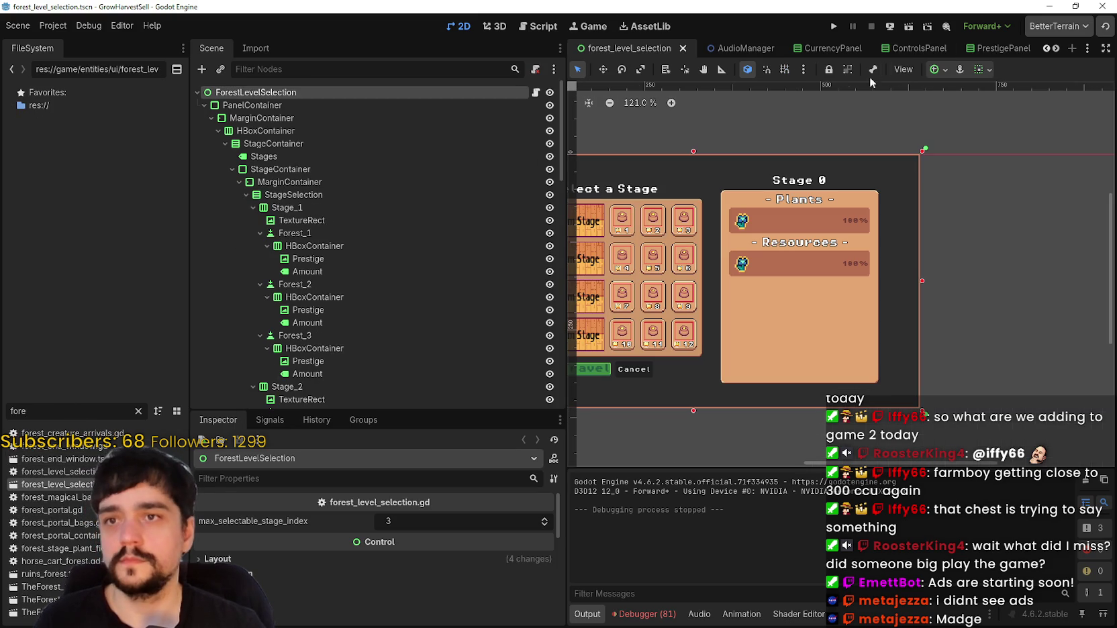
Reopen the closed forest_level_selection tab, compare it with forest_end_window, and scroll to its Theme.
click(683, 48)
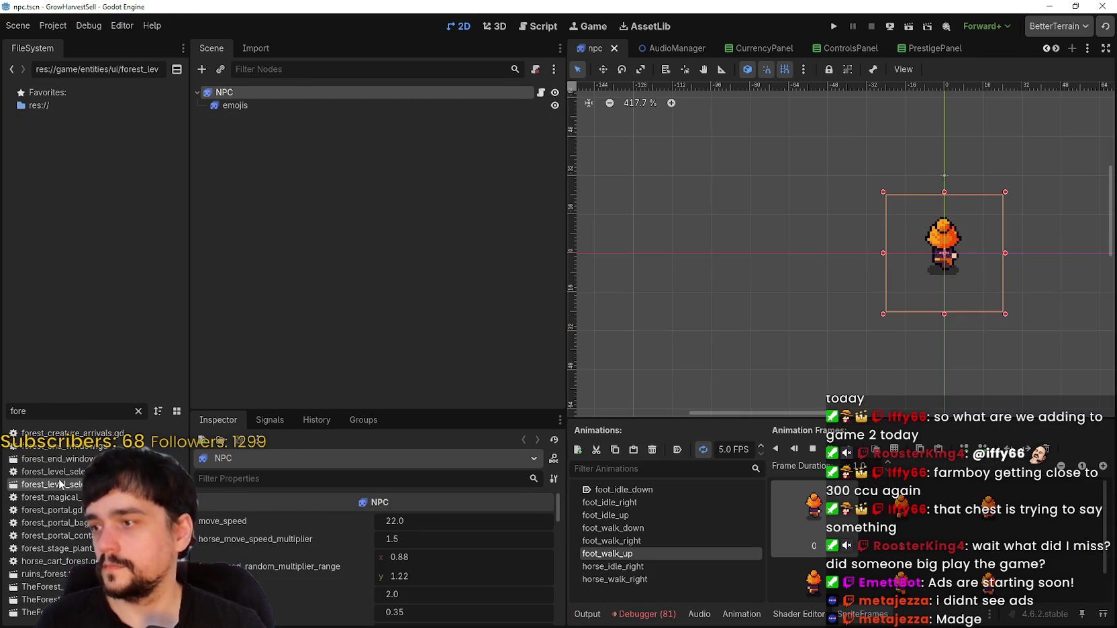
key(ctrl+shift+t)
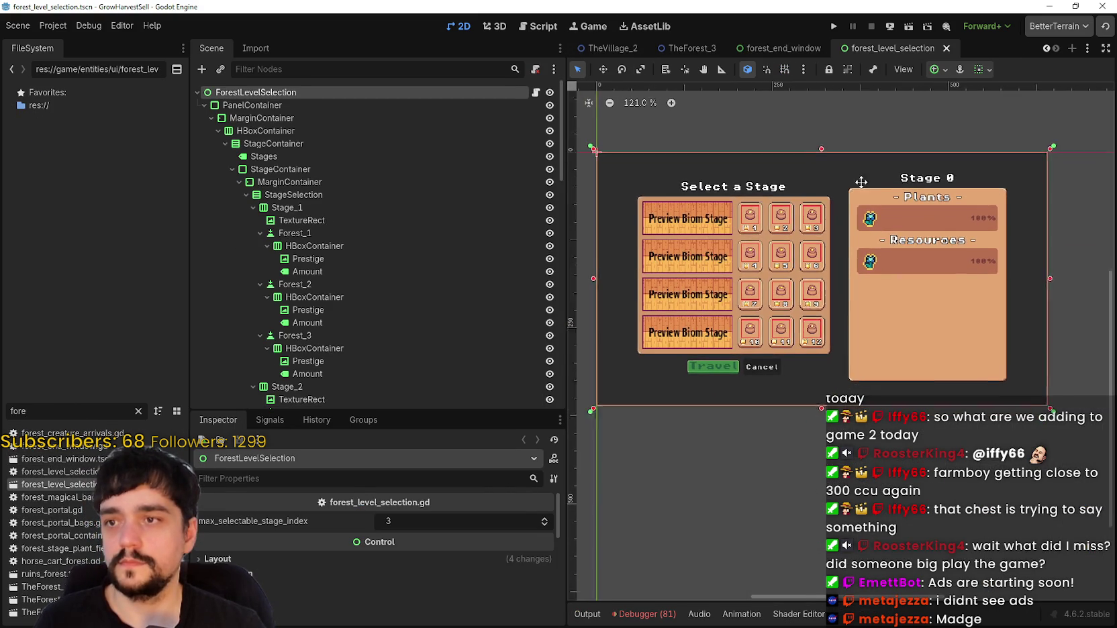
click(791, 51)
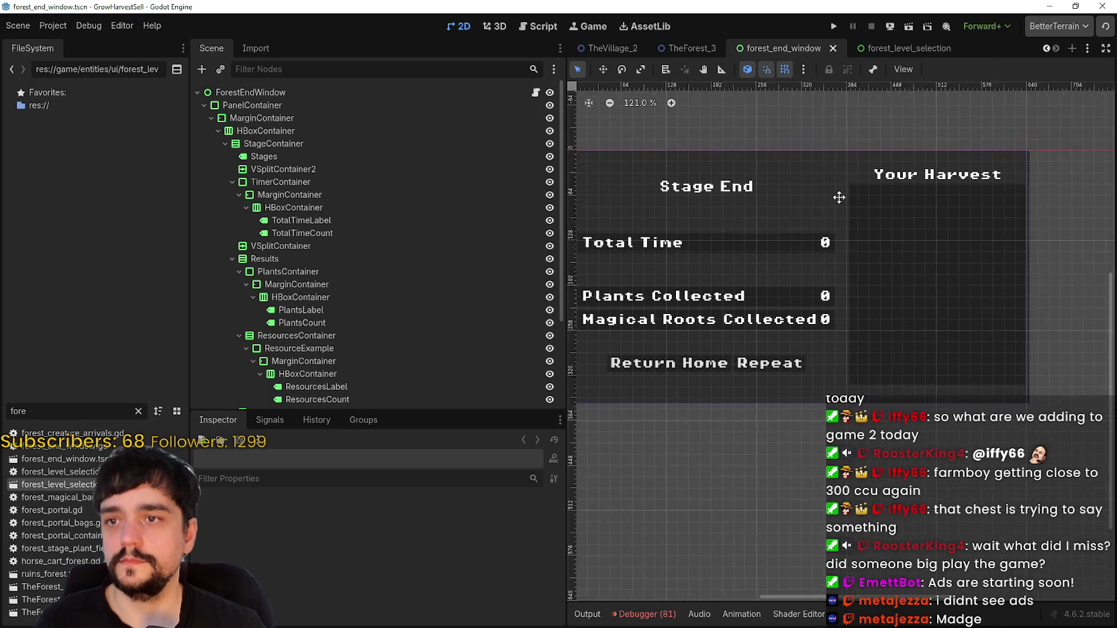
click(884, 50)
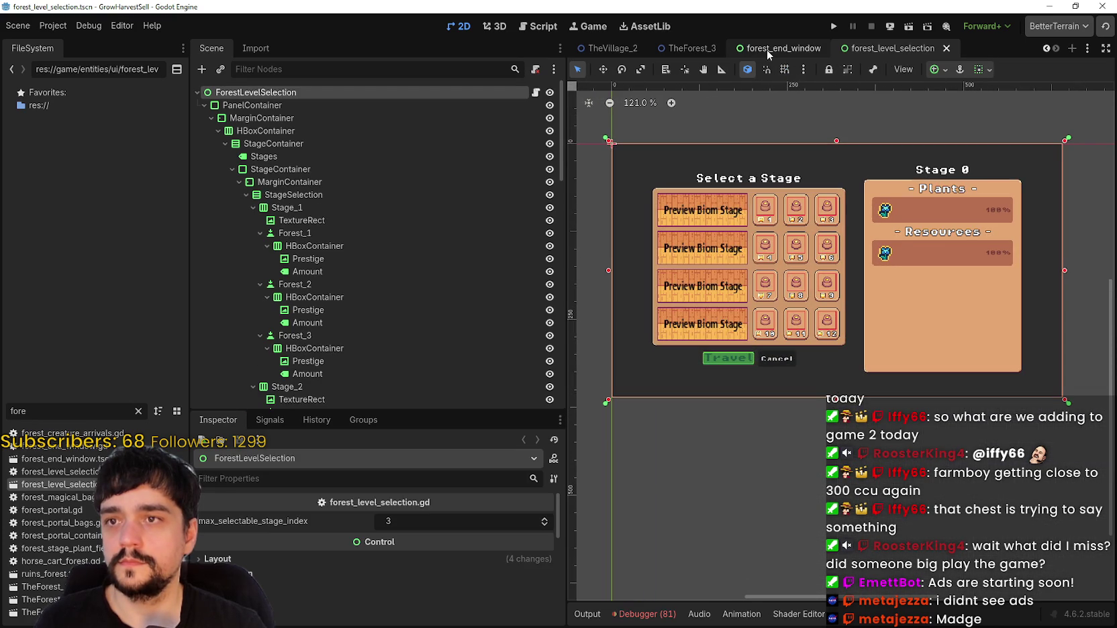
scroll(382, 580, down, 8)
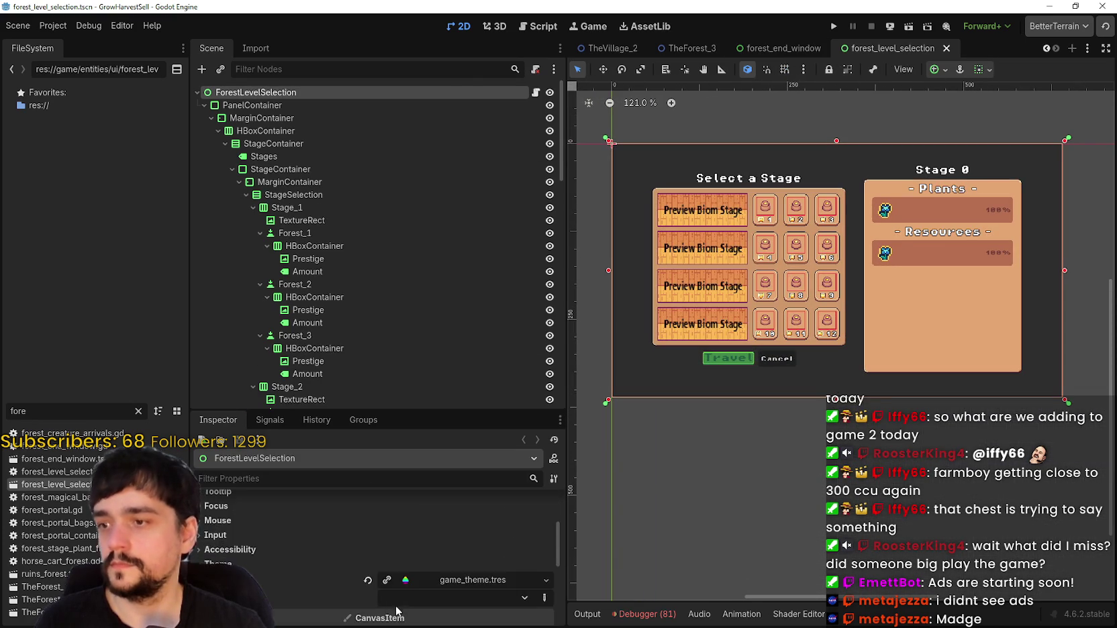
Switch to forest_end_window and enlarge the Inspector, peeking into the Texture settings.
click(755, 45)
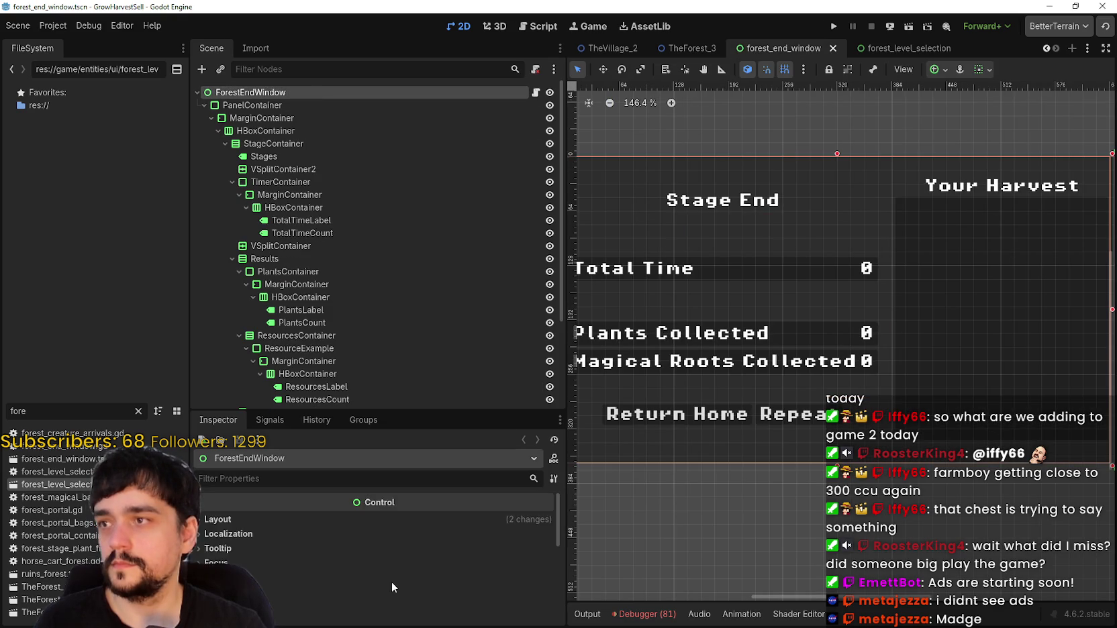
scroll(383, 571, down, 5)
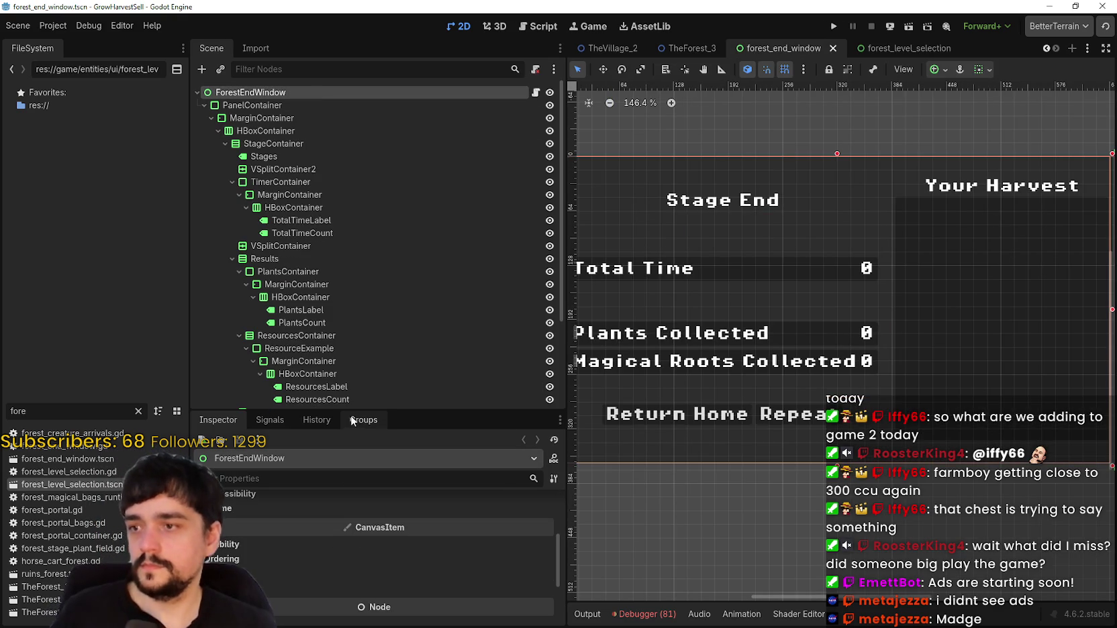
drag(349, 411, 380, 147)
click(264, 362)
click(271, 367)
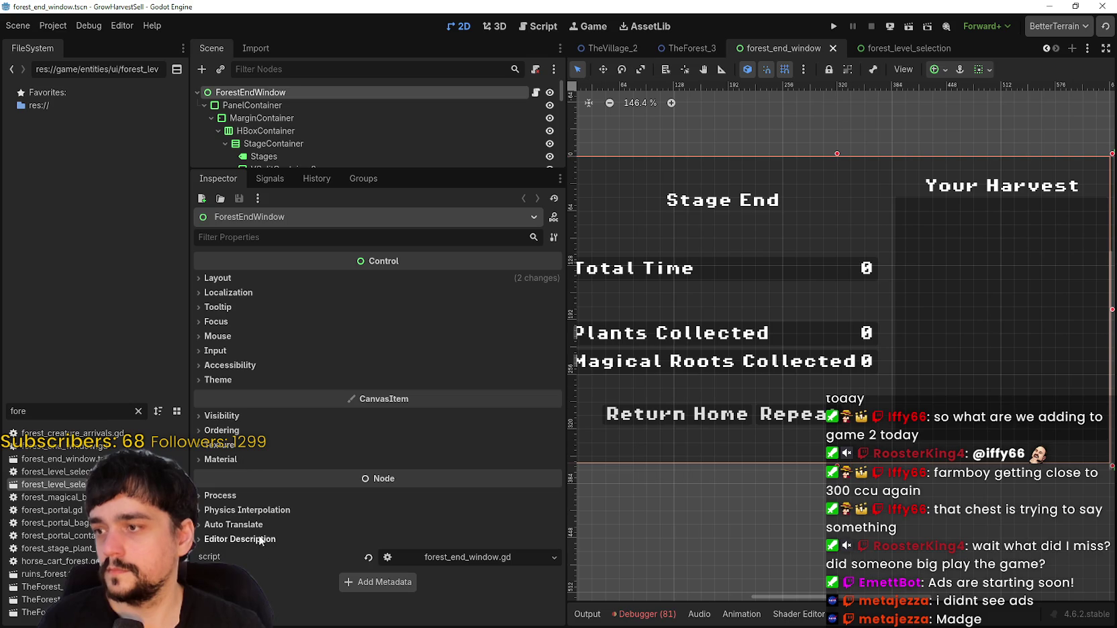
click(240, 446)
click(242, 443)
click(246, 445)
click(253, 448)
Try Quick Load on the empty Material slot, then dismiss it and collapse Material.
click(222, 460)
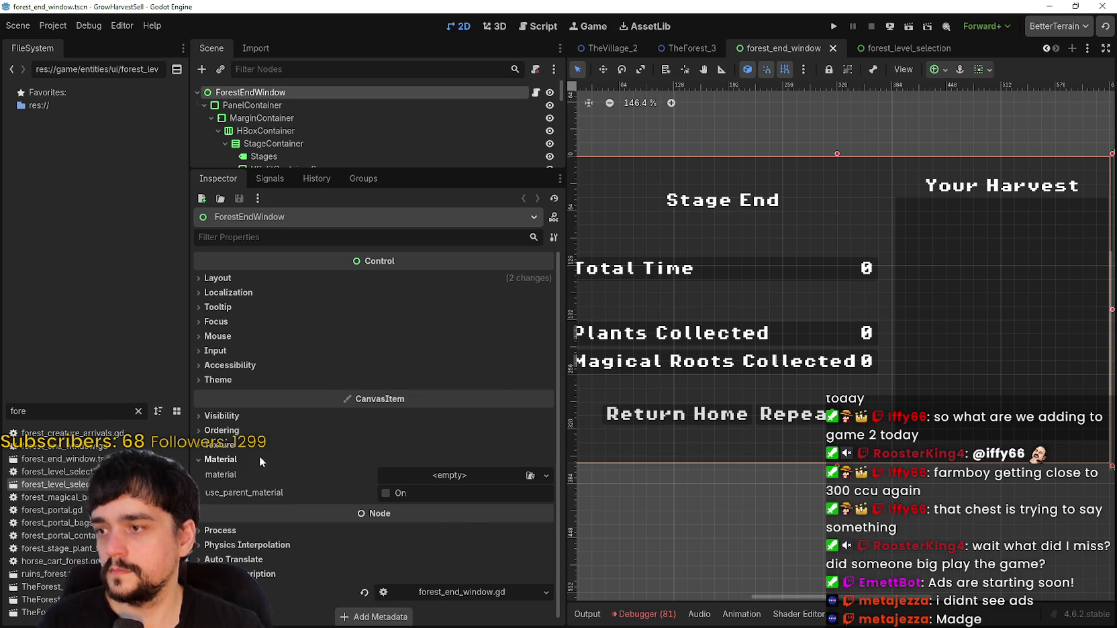
click(450, 474)
click(474, 539)
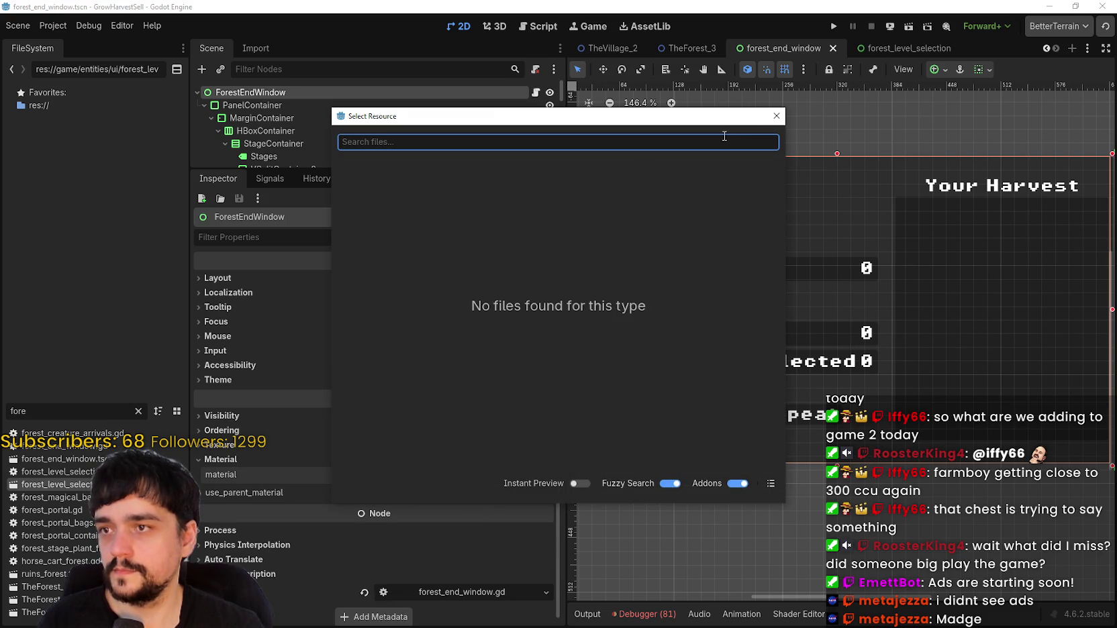
click(776, 114)
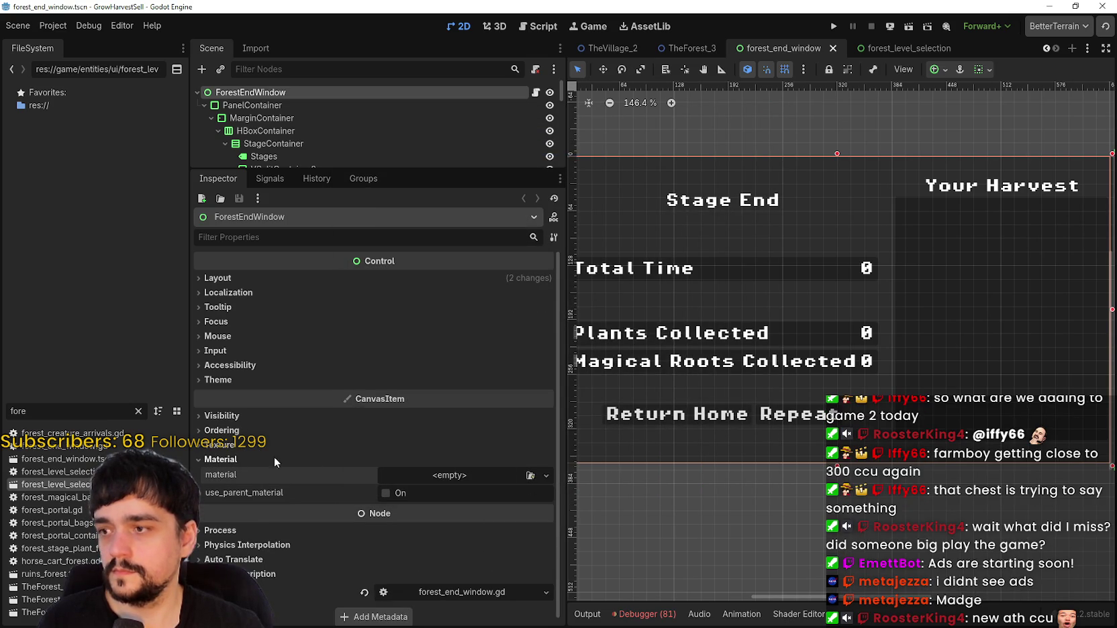
click(207, 460)
Quick-load game_theme.tres into the ForestEndWindow Theme slot, then enlarge the scene tree.
click(283, 381)
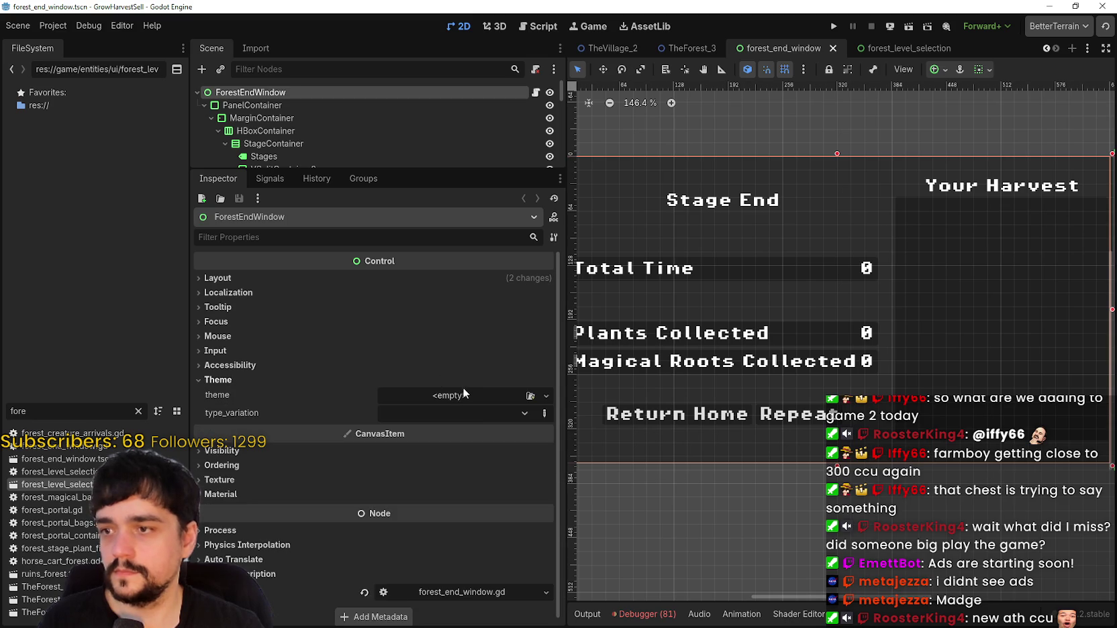
click(449, 395)
click(509, 448)
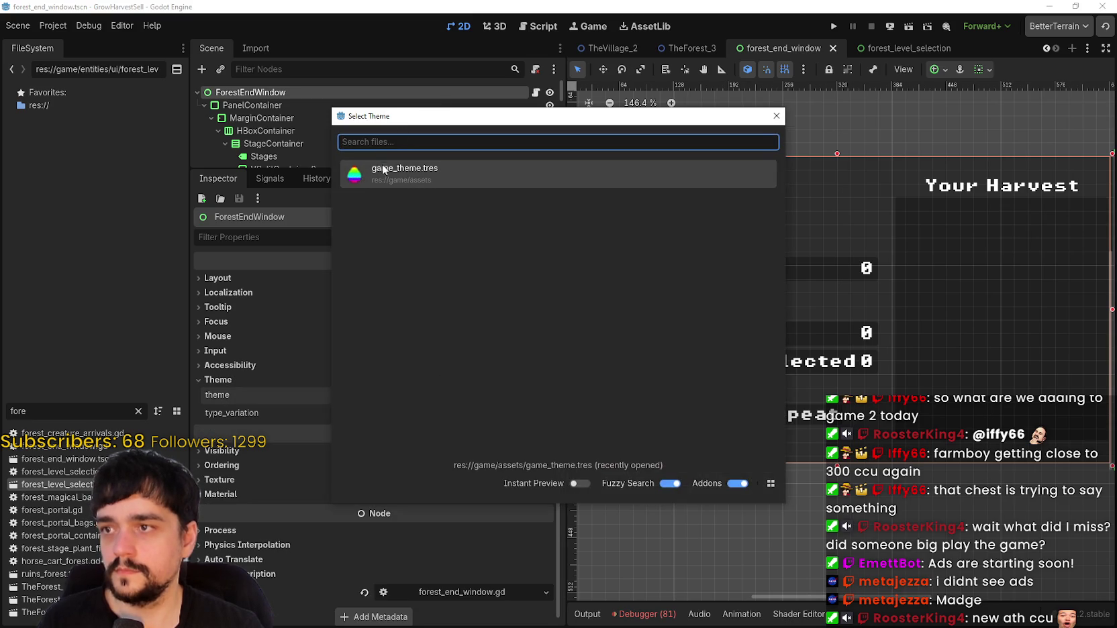
click(398, 169)
scroll(785, 329, down, 1)
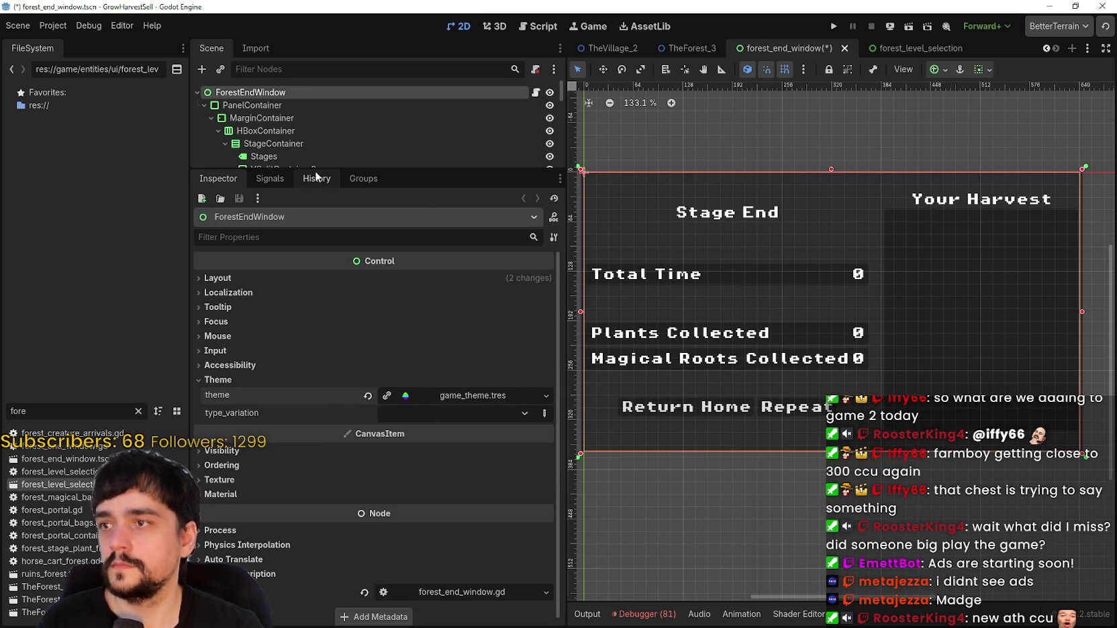
drag(315, 169, 316, 314)
scroll(752, 319, down, 1)
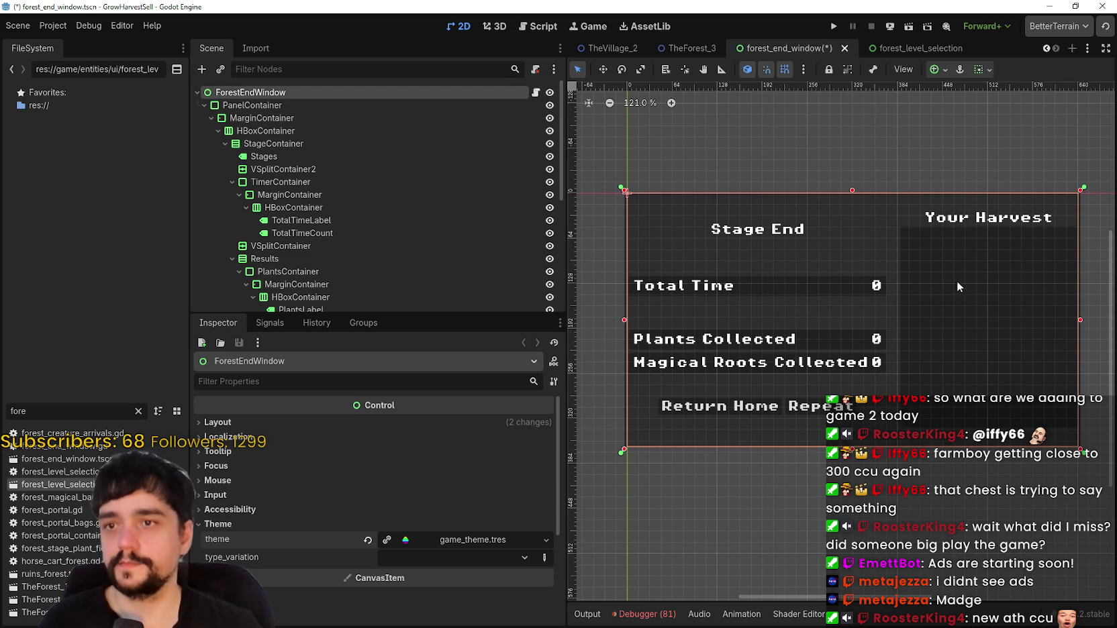
Select the InformationContainer in the forest_level_selection scene.
drag(924, 281, 895, 269)
scroll(1082, 394, up, 1)
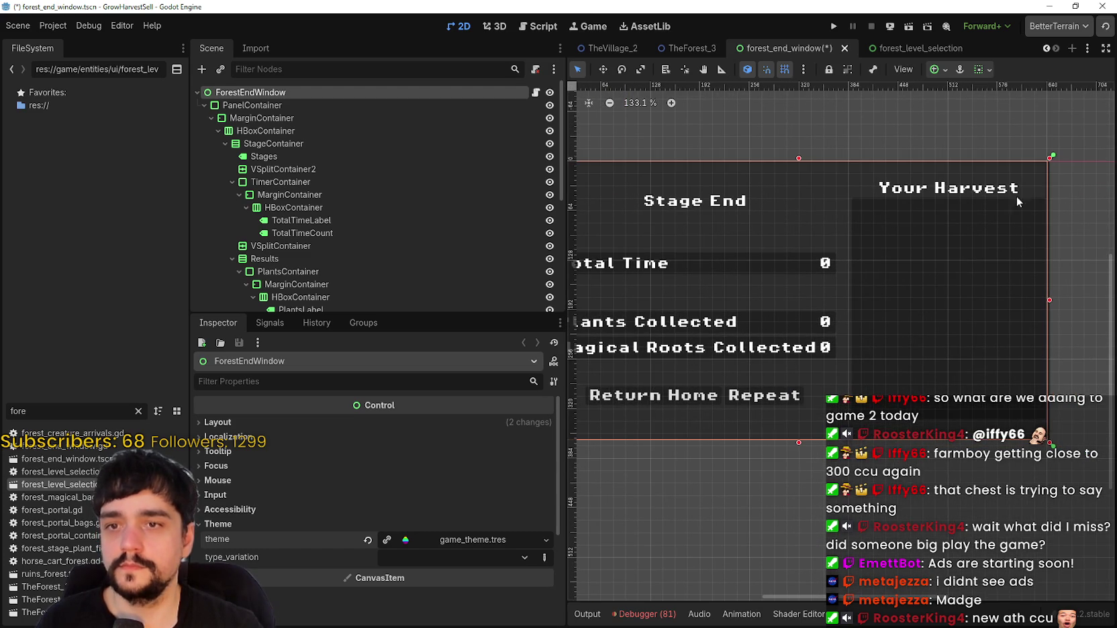
click(917, 48)
scroll(970, 309, up, 6)
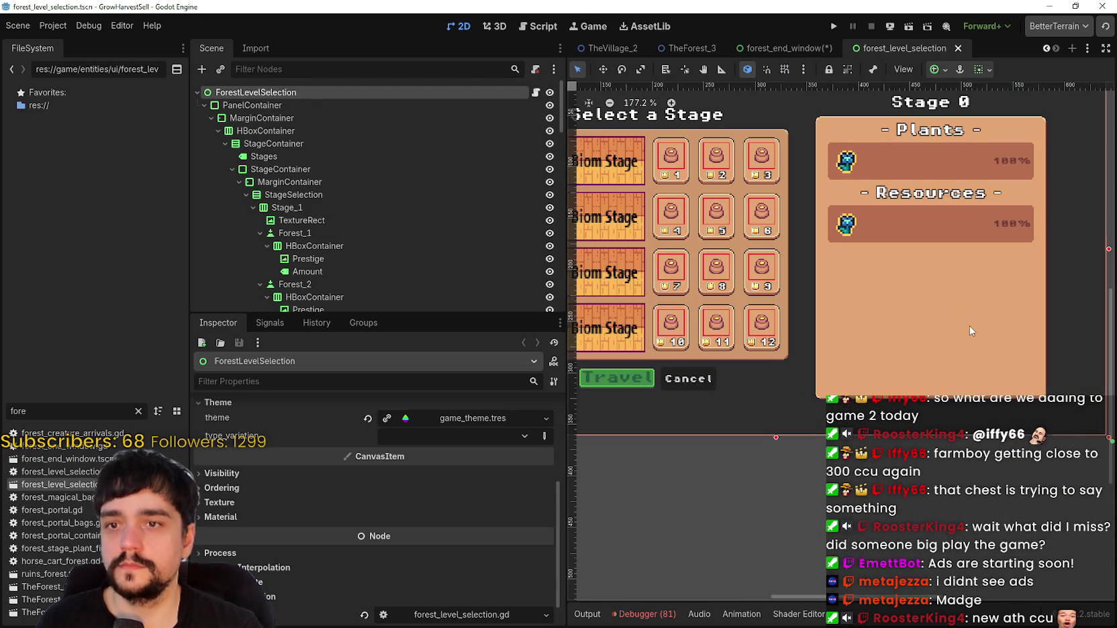
click(969, 325)
scroll(843, 139, up, 1)
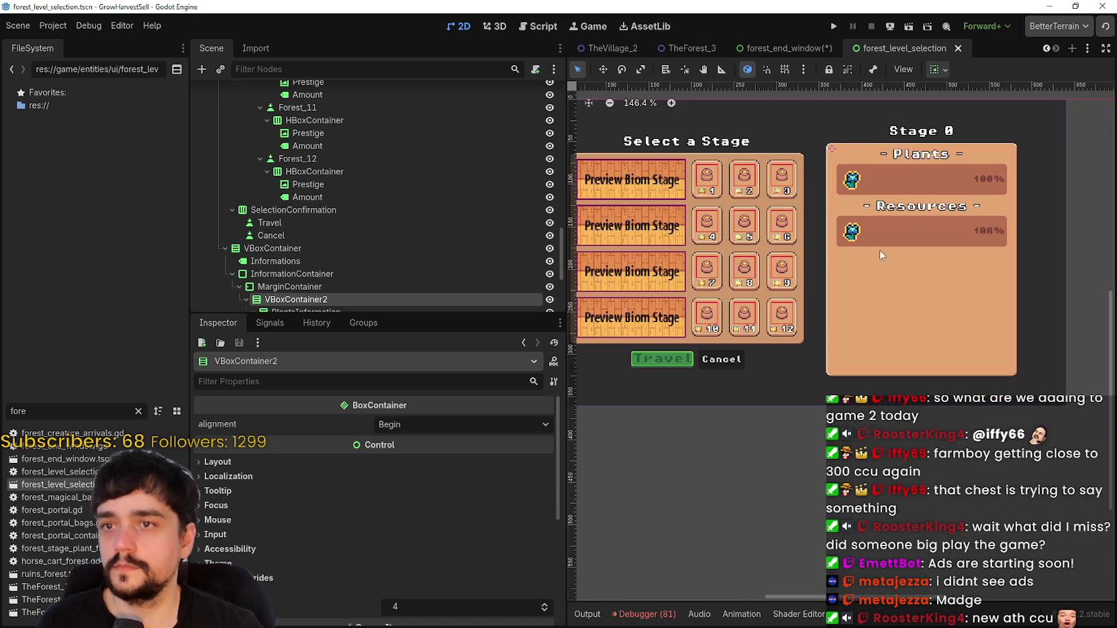
click(840, 147)
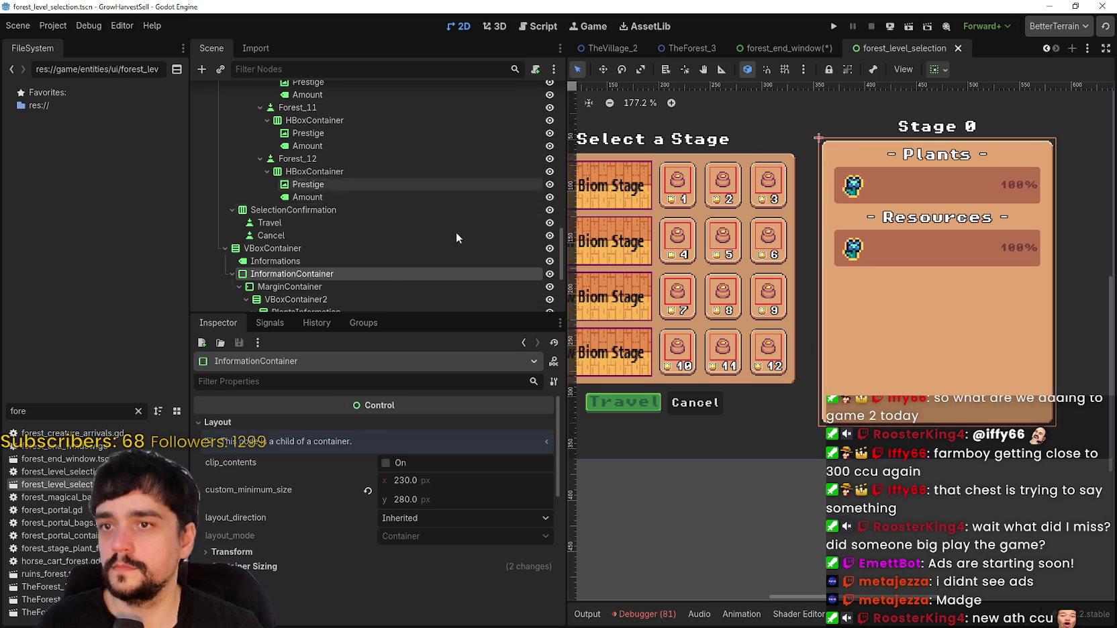
scroll(343, 300, down, 3)
scroll(402, 576, down, 3)
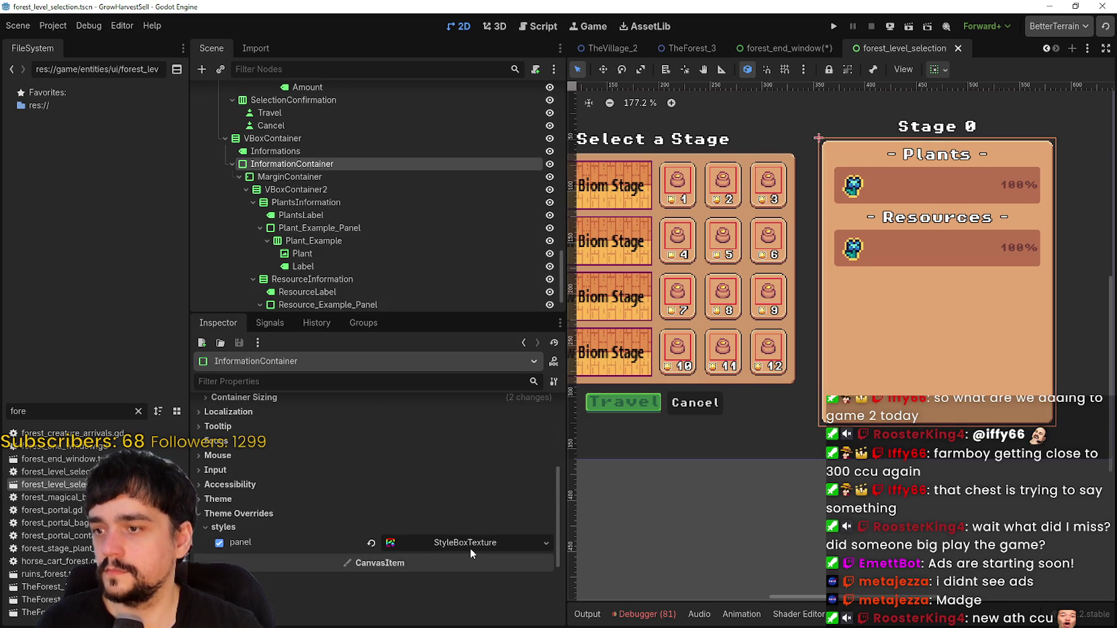
scroll(469, 548, down, 1)
Preview its orange textured panel StyleBoxTexture and copy it.
click(469, 485)
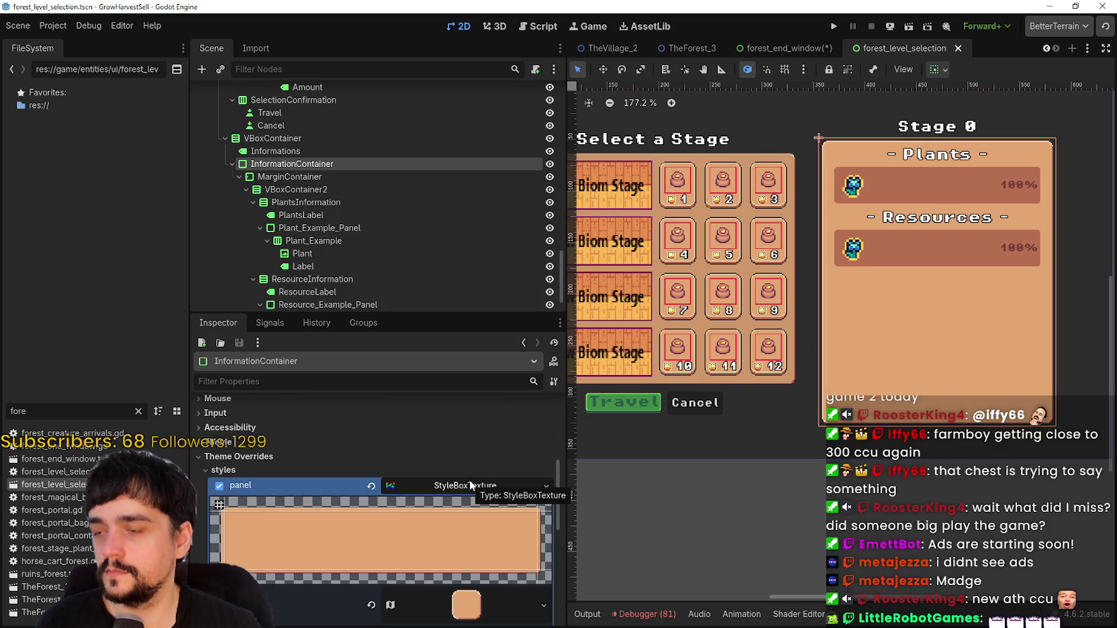
click(470, 486)
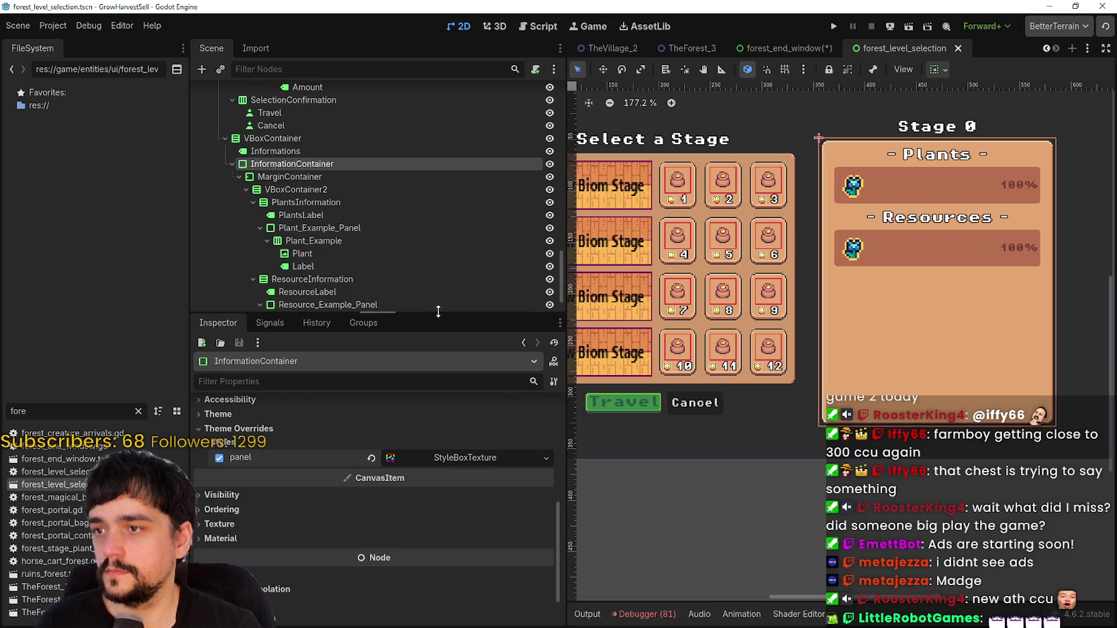
drag(438, 311, 438, 193)
scroll(395, 541, up, 3)
scroll(395, 541, down, 3)
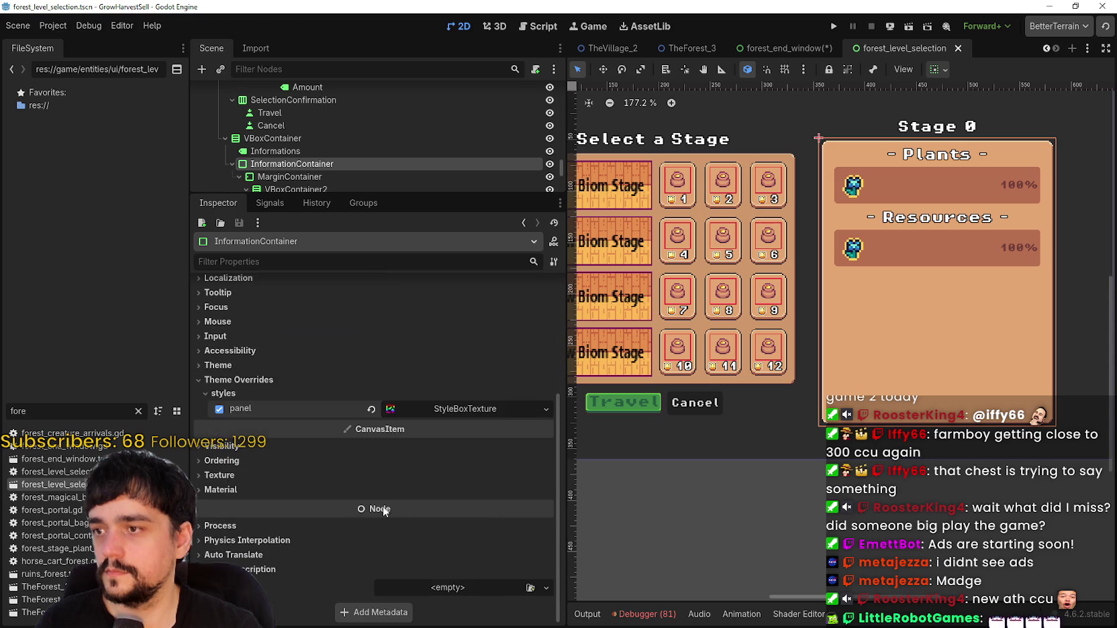
click(440, 411)
click(444, 409)
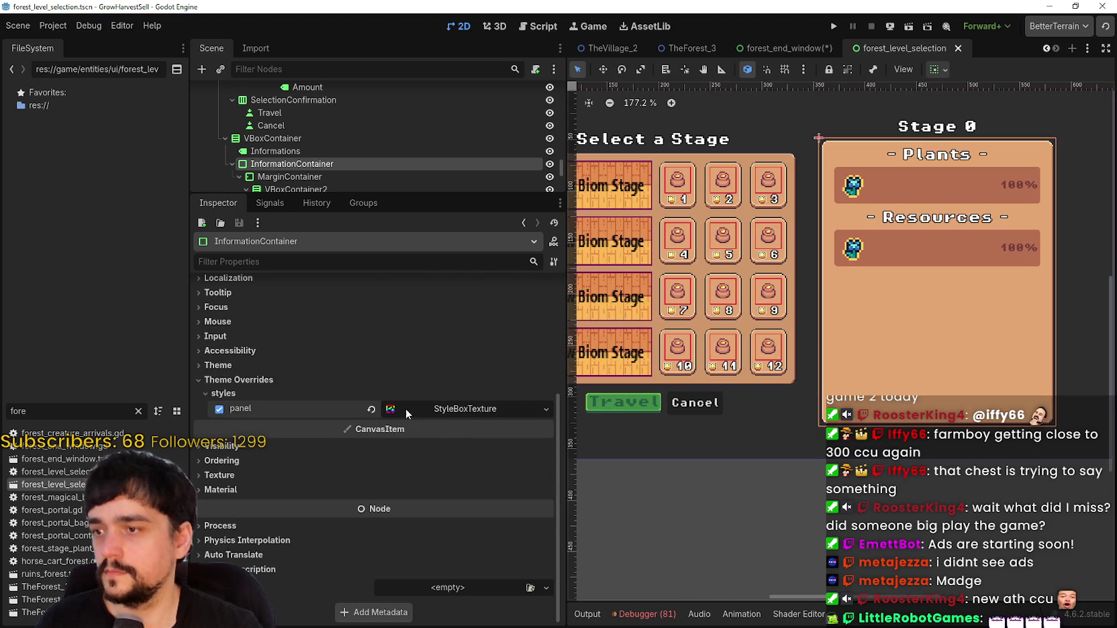
click(546, 409)
click(487, 607)
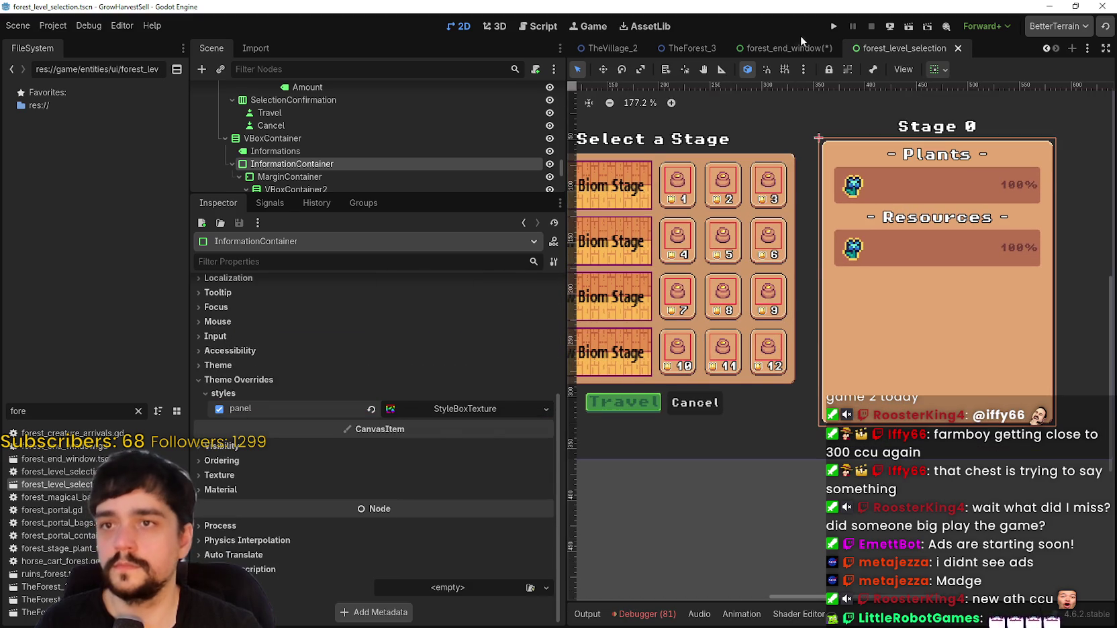
Select the InformationContainer behind Your Harvest in forest_end_window.
click(782, 48)
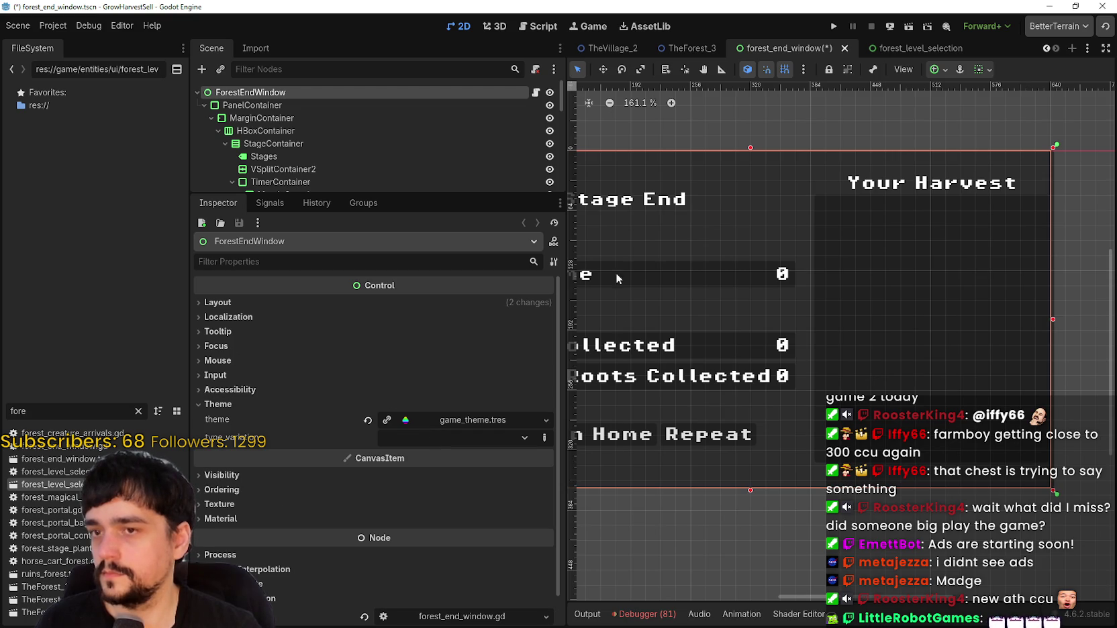
click(829, 201)
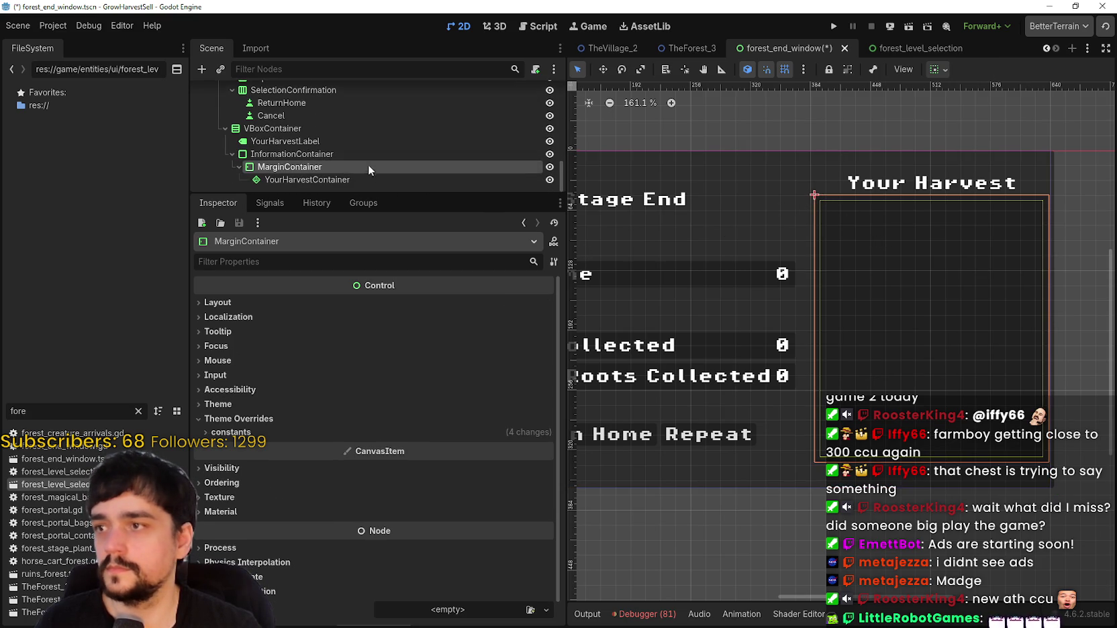
click(304, 154)
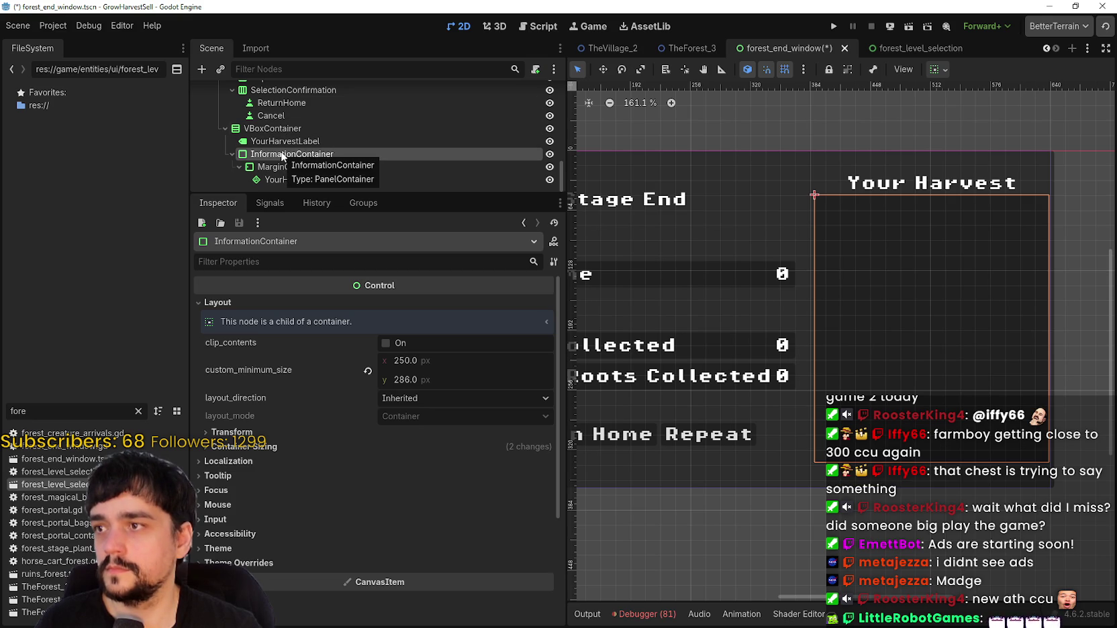
click(922, 50)
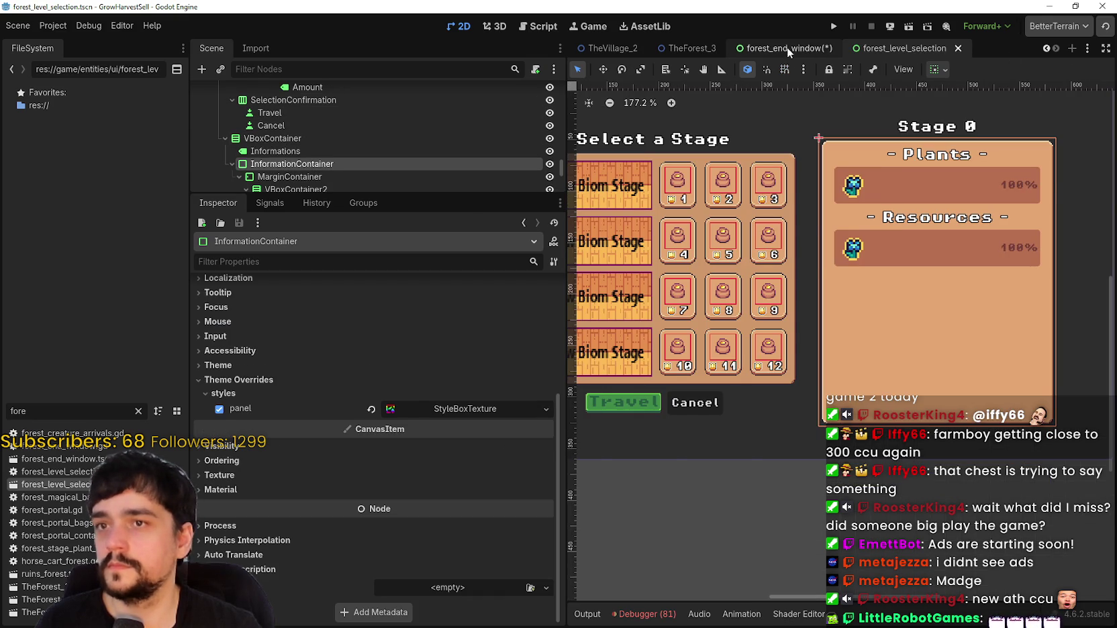
click(789, 49)
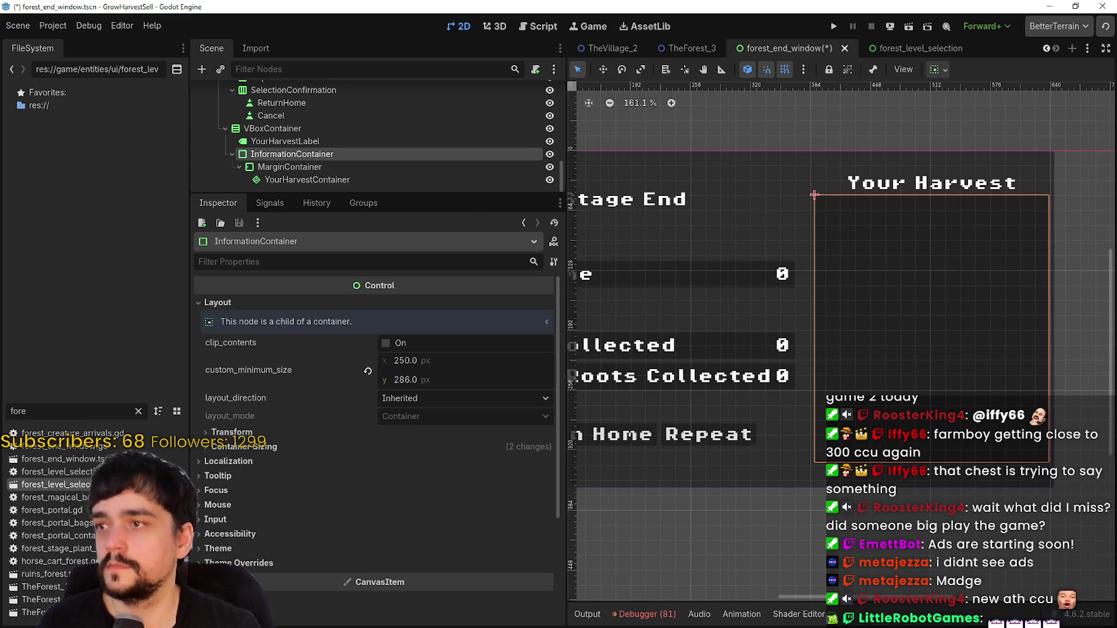
Paste the copied orange StyleBoxTexture as unique into the InformationContainer's panel override.
click(259, 566)
scroll(430, 590, down, 3)
right_click(467, 473)
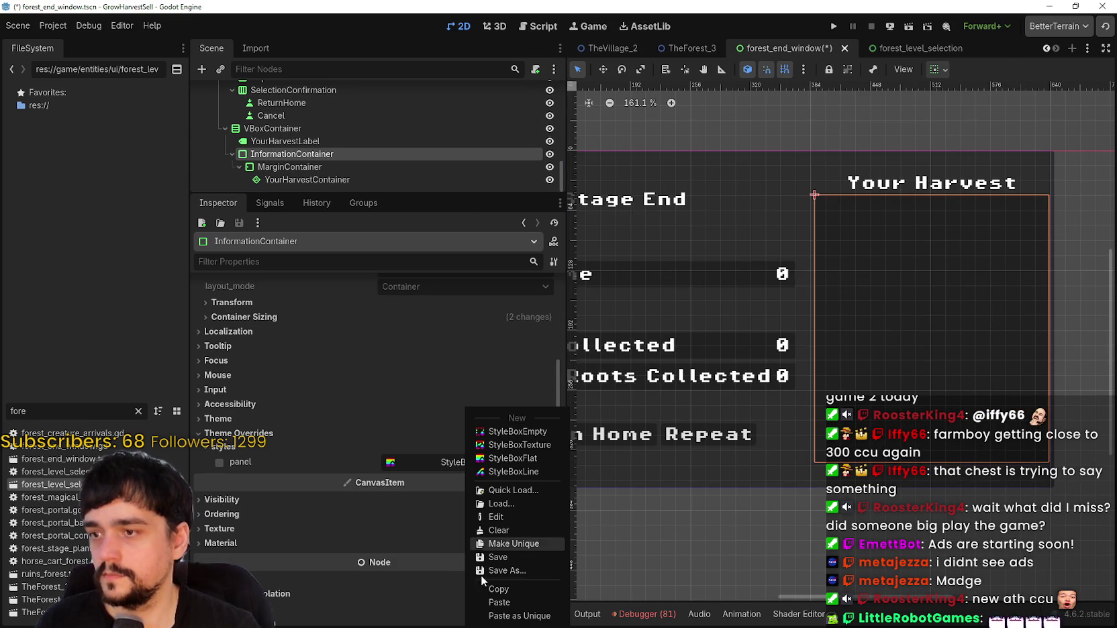
click(502, 616)
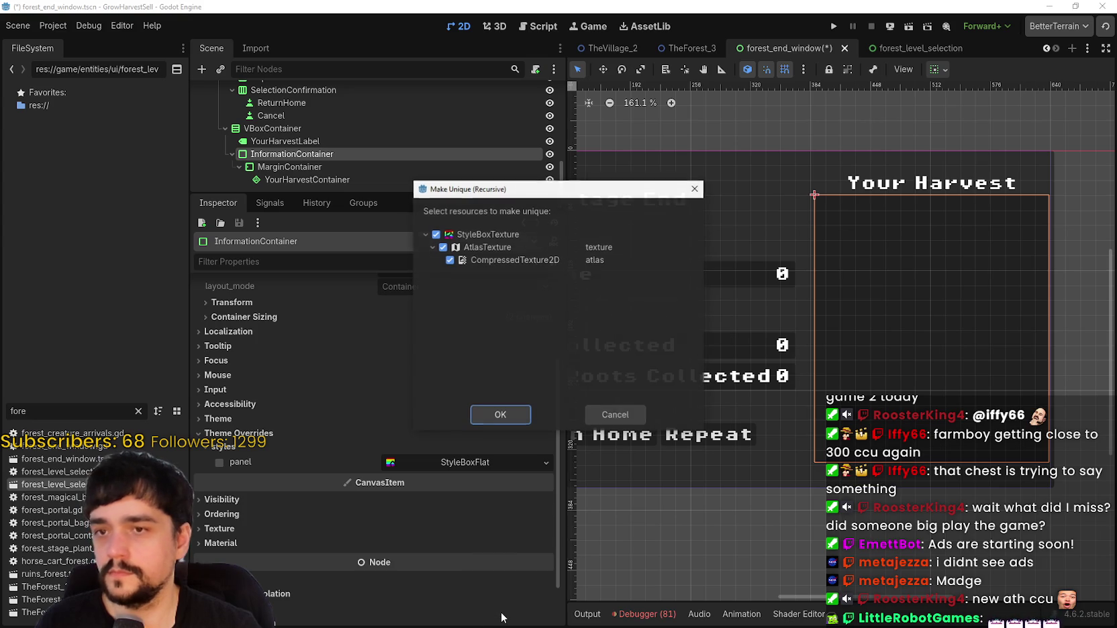
click(509, 413)
Save the forest_end_window scene with Ctrl+S.
scroll(863, 283, up, 4)
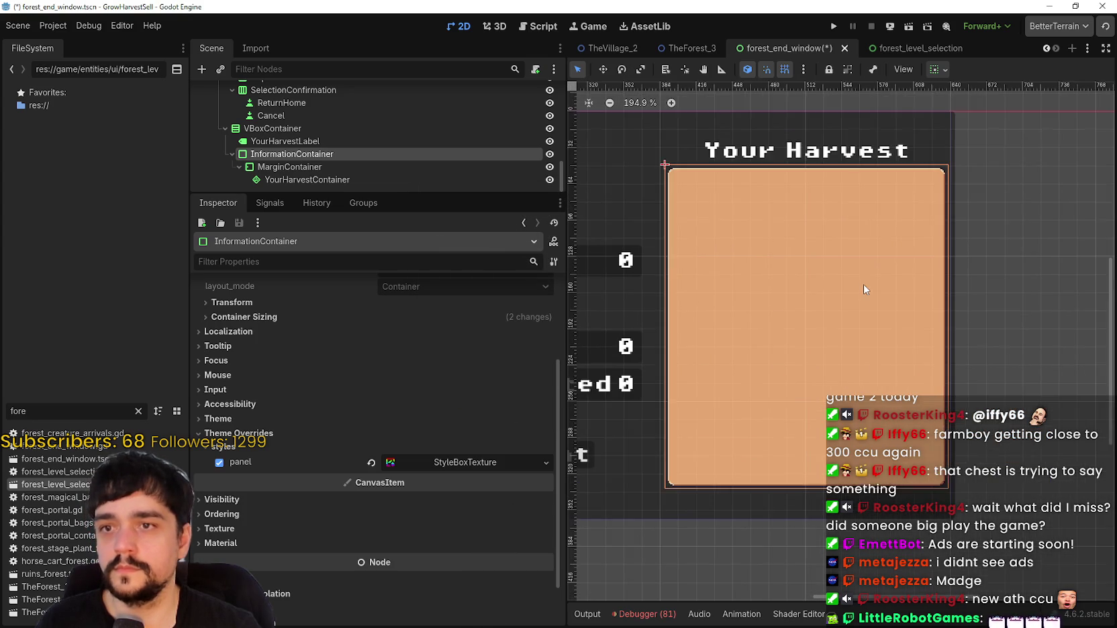
scroll(838, 275, down, 4)
scroll(820, 293, up, 1)
key(ctrl+s)
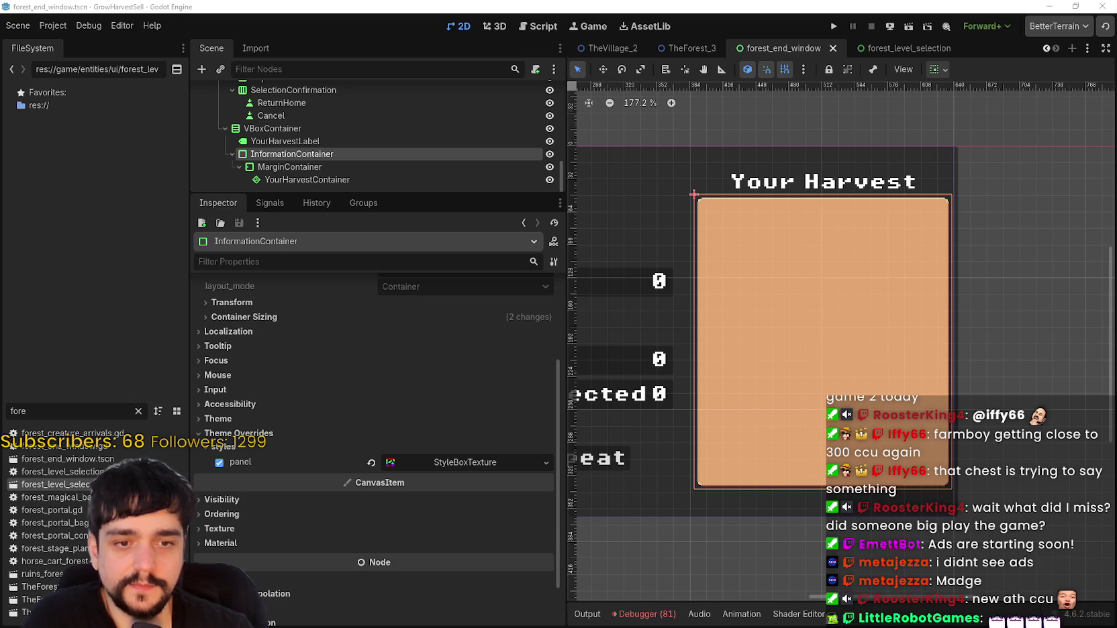
key(alt+Tab)
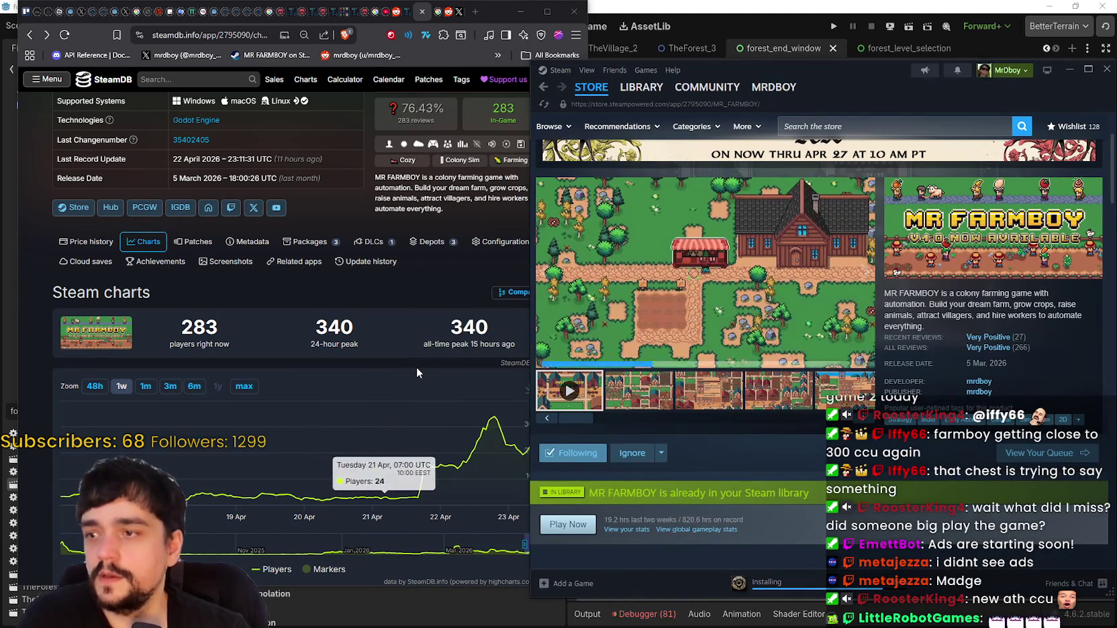
Scroll through the MR FARMBOY SteamDB charts: 283 players now, 340 all-time peak.
click(414, 360)
scroll(410, 356, down, 1)
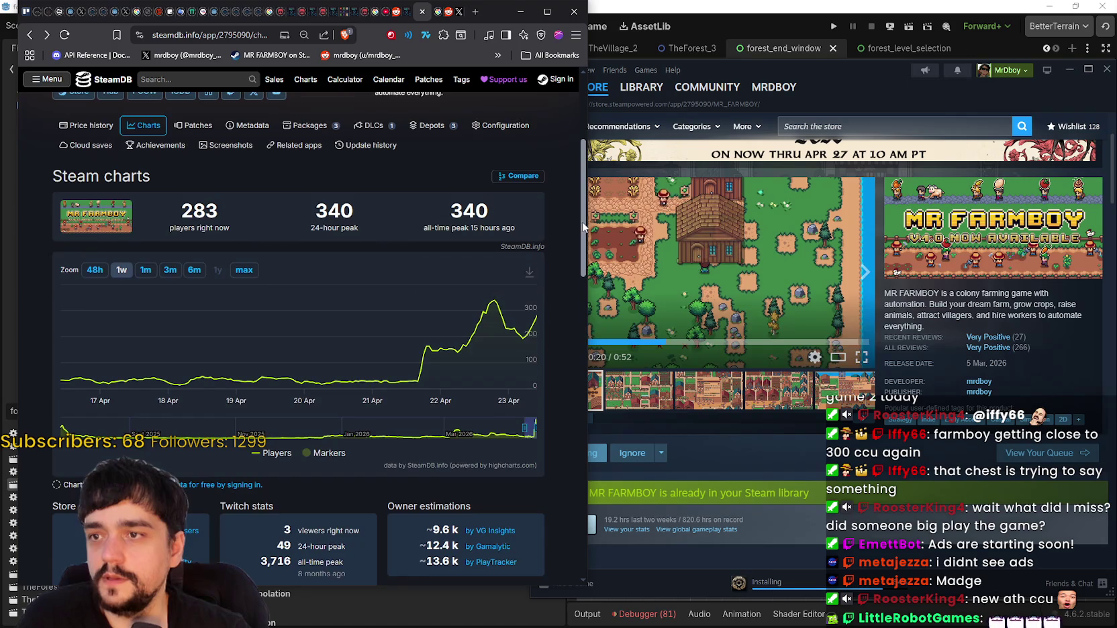
scroll(470, 302, up, 1)
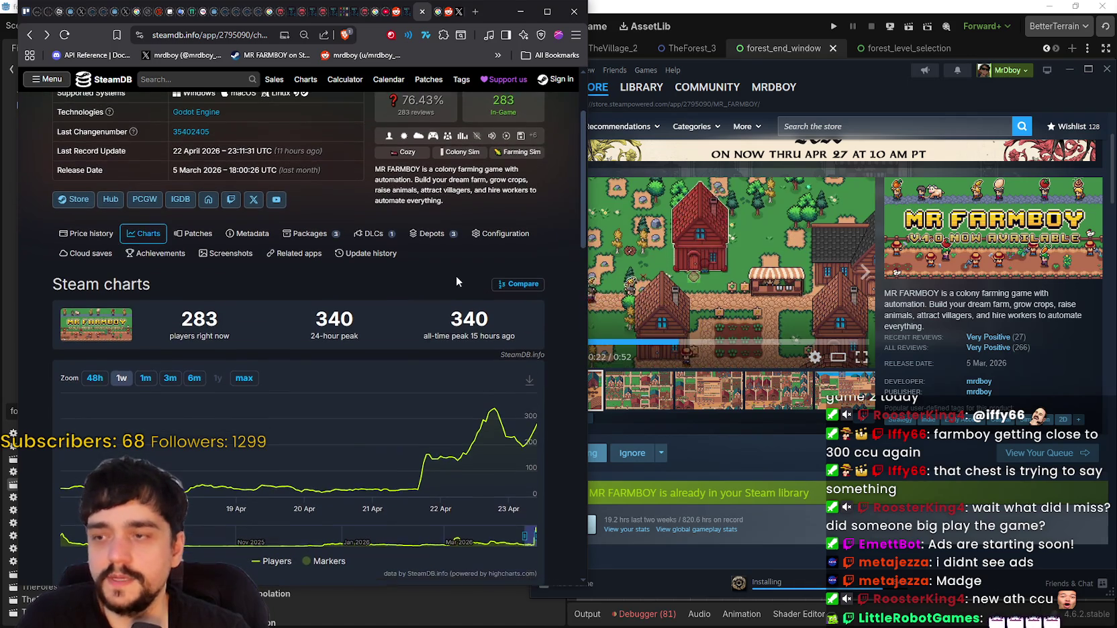
scroll(473, 258, up, 1)
scroll(582, 198, up, 1)
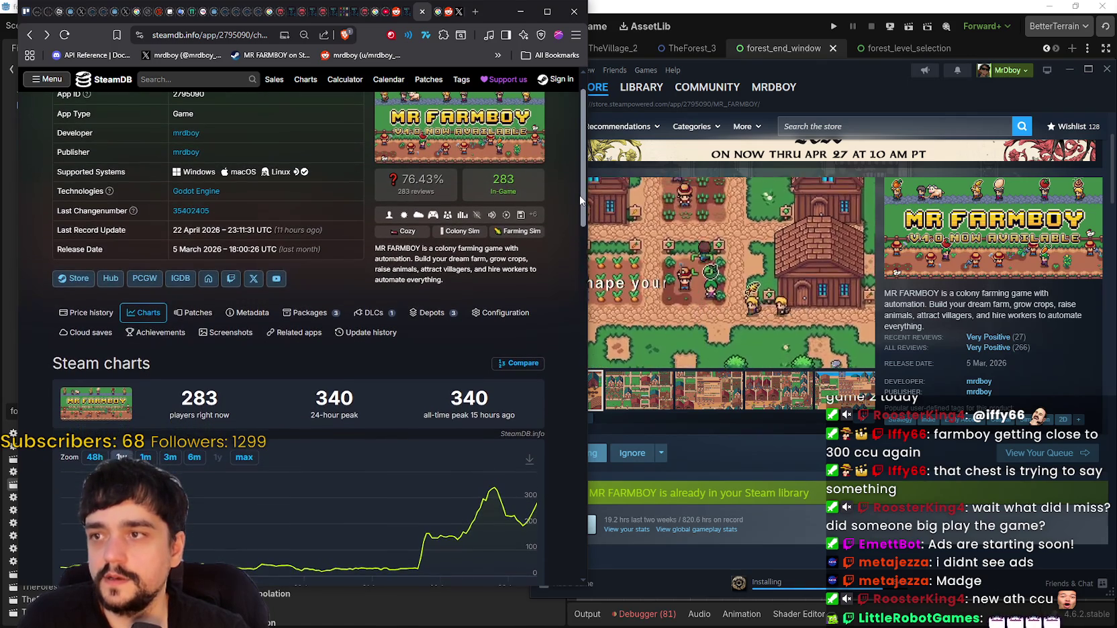